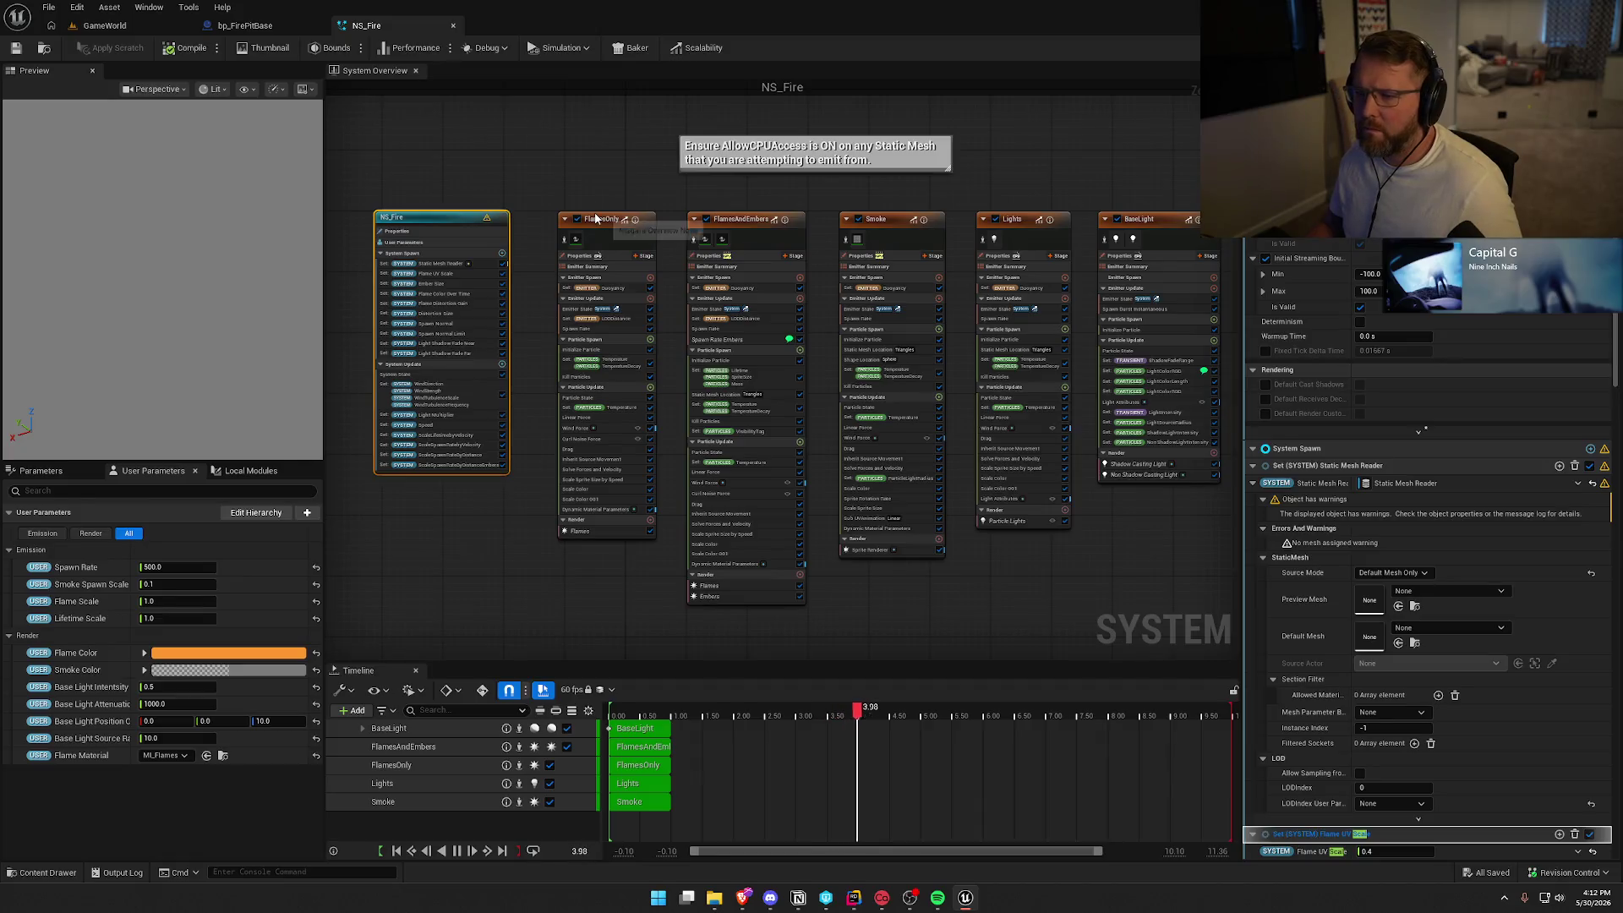
Select the FlamesOnly emitter node in the NS_Fire overview to show its stack.
left_click(645, 254)
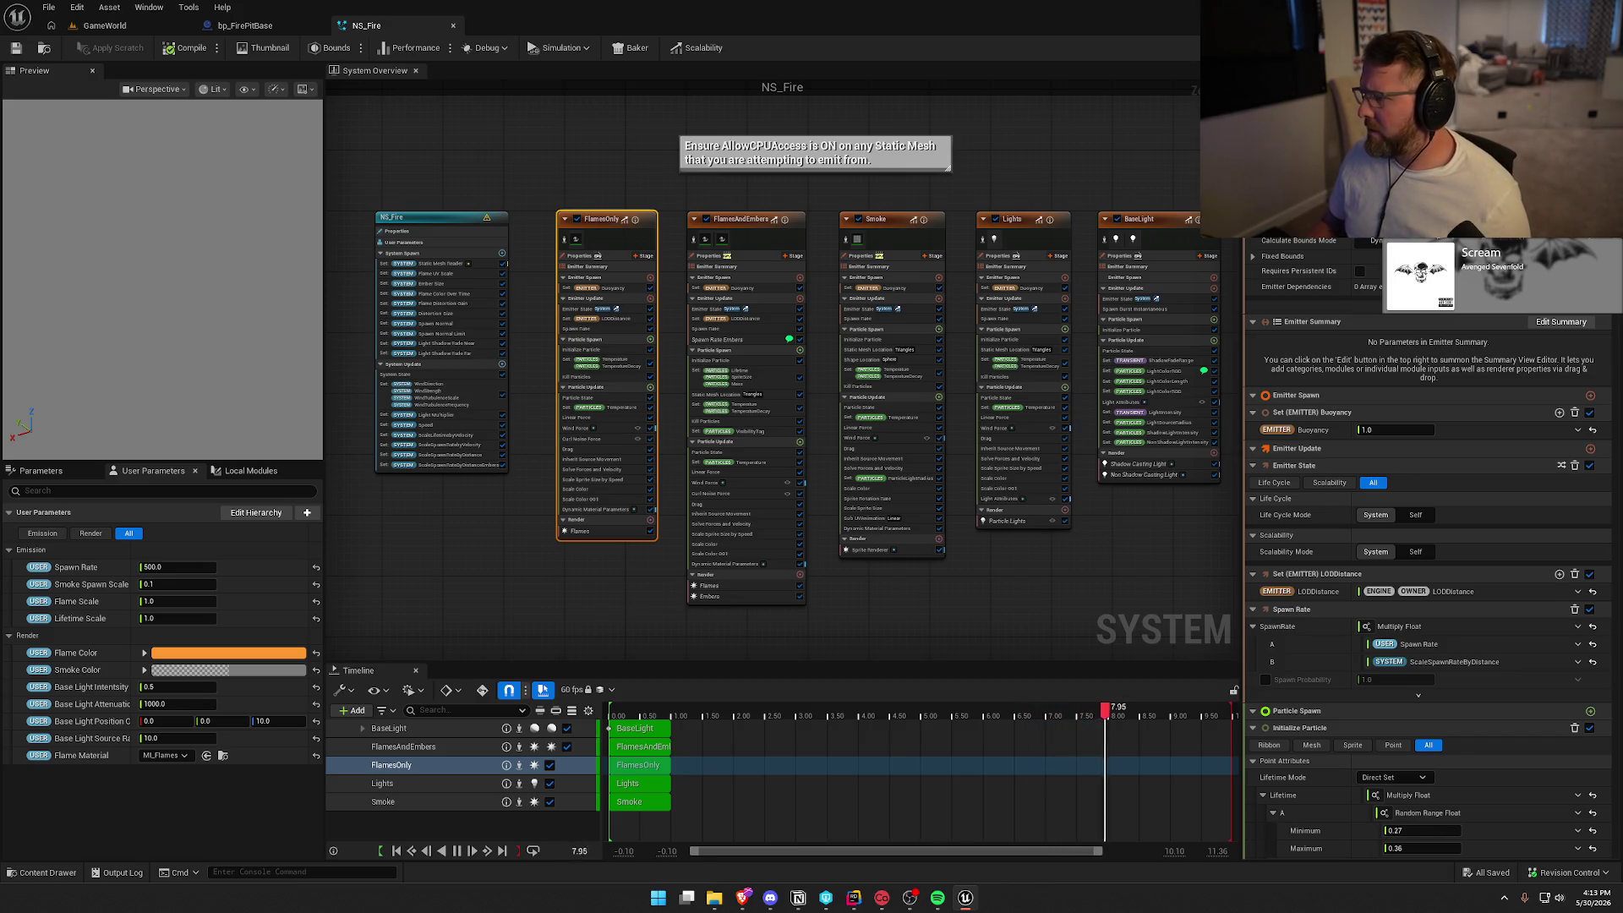
scroll(1429, 649, "down", 10)
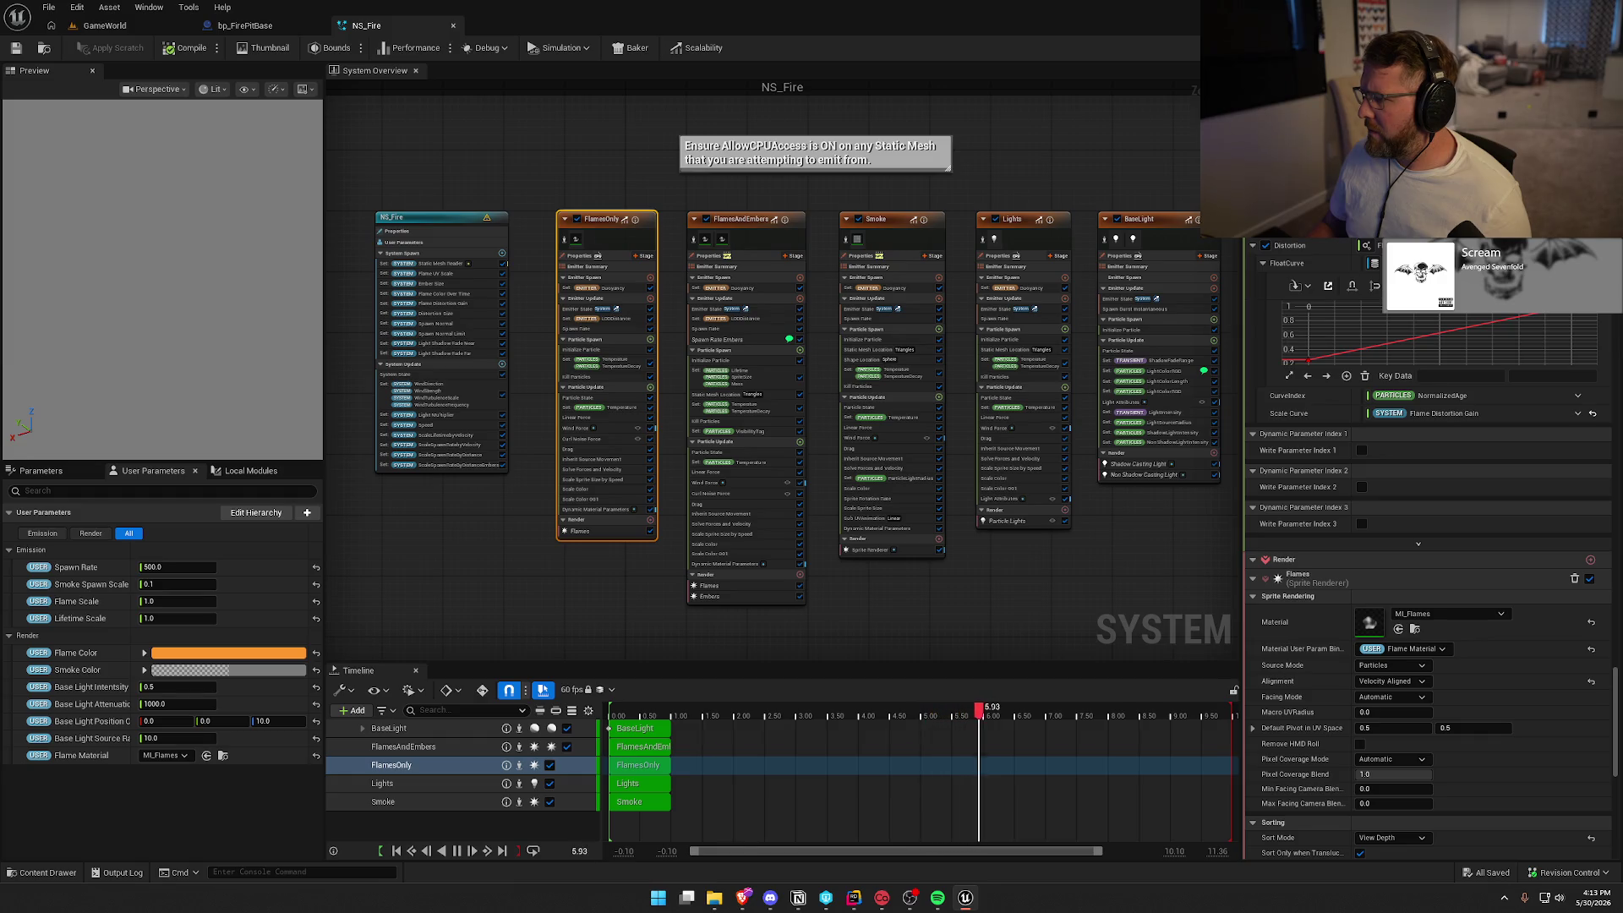
key("Return")
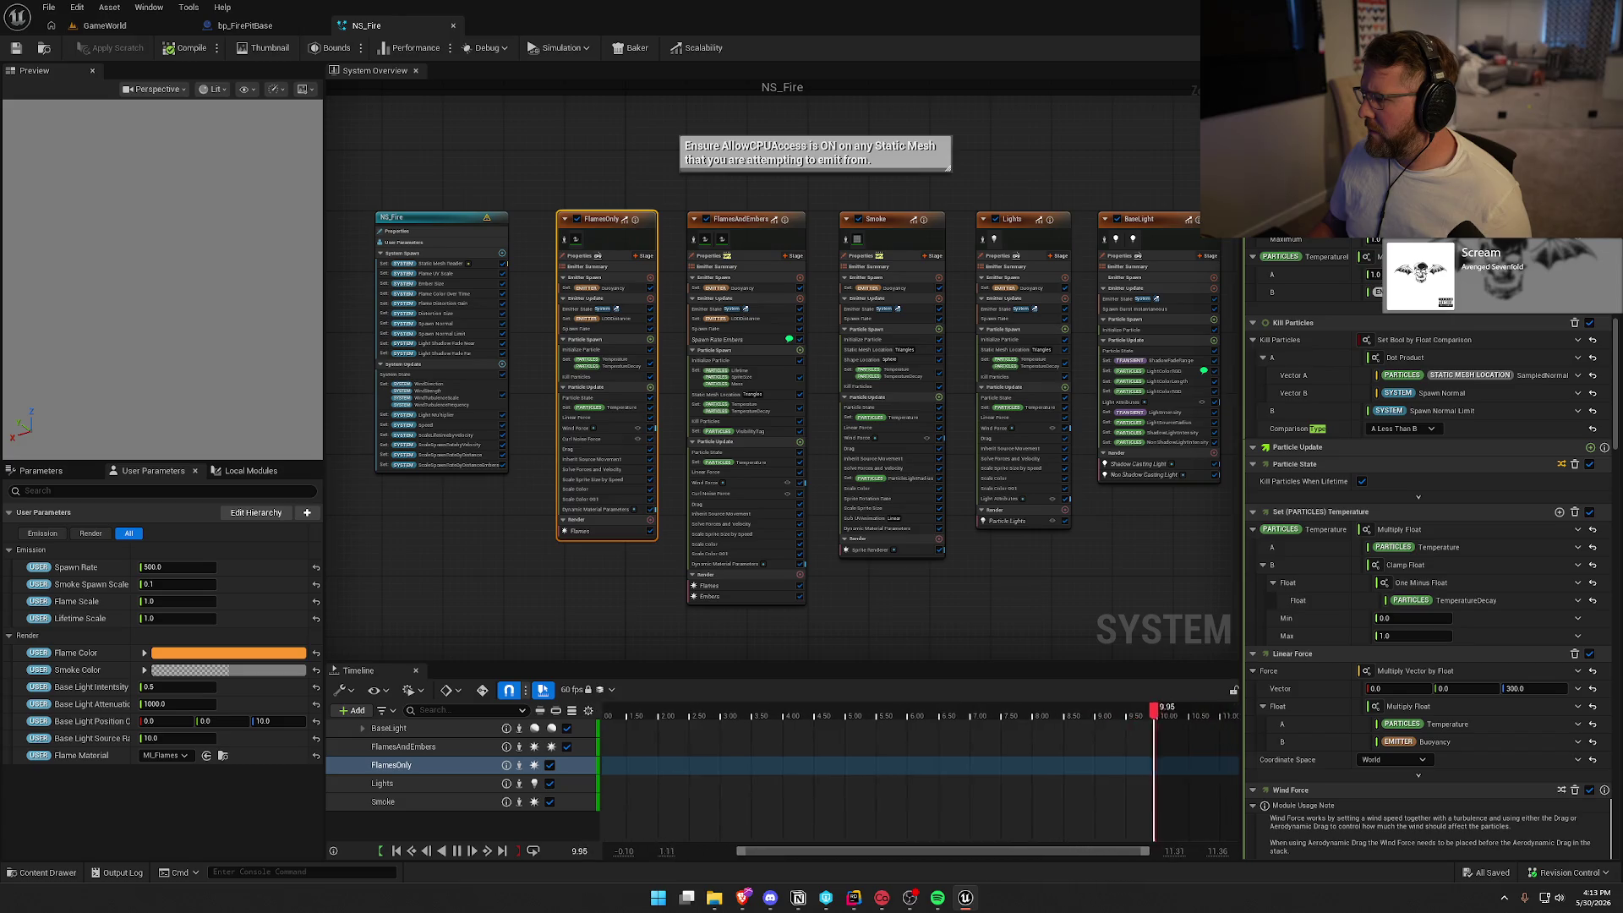
key("Return")
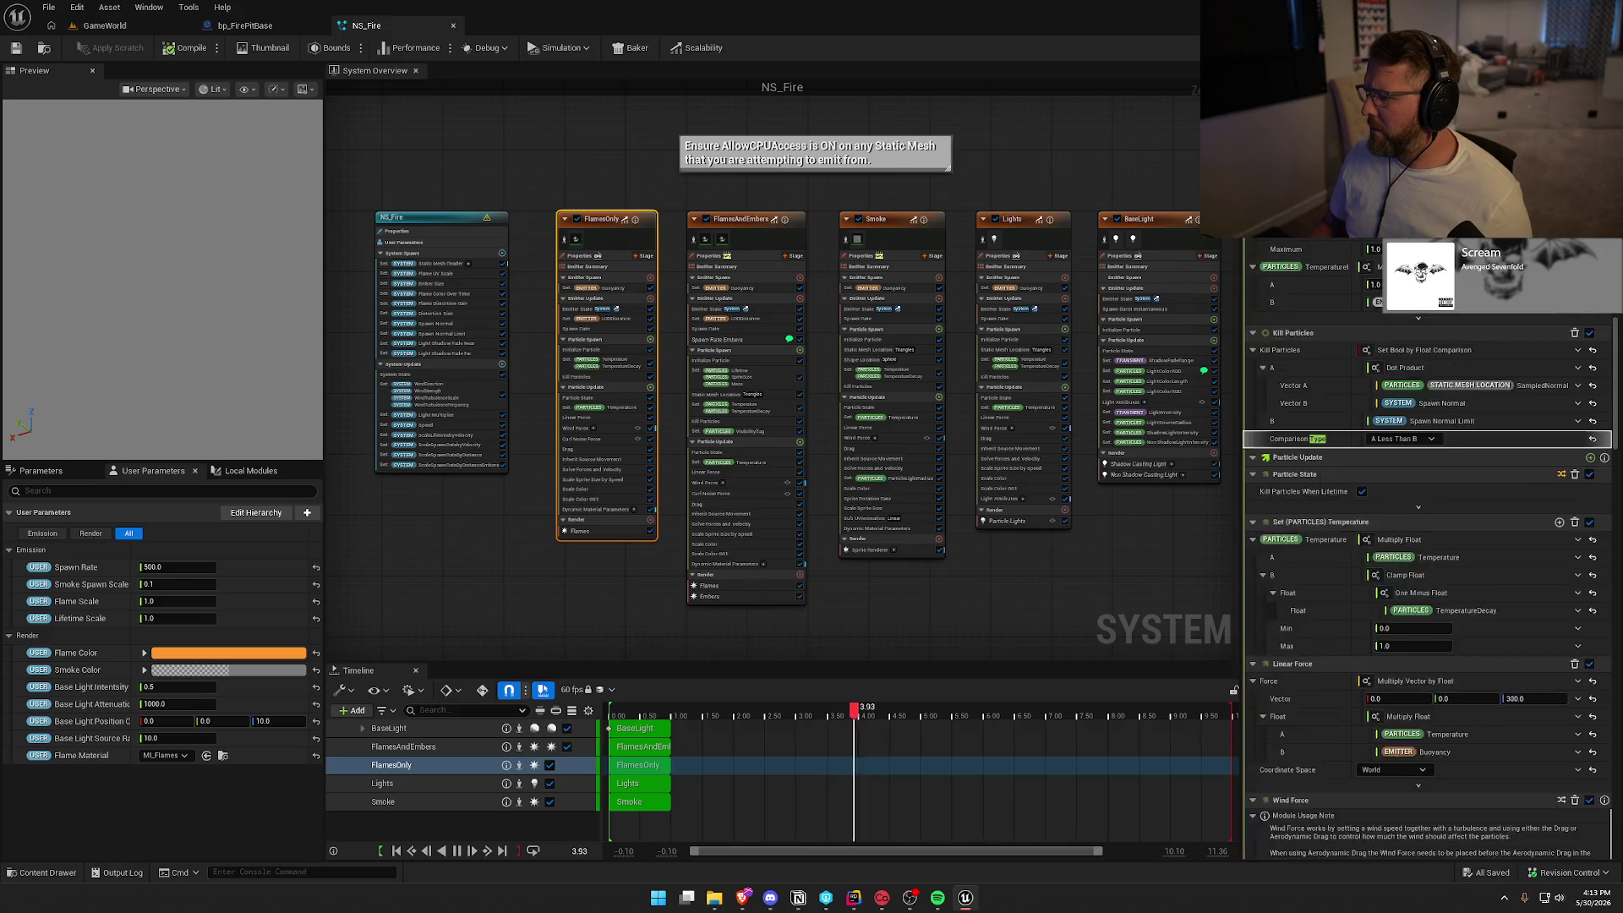
scroll(1428, 511, "down", 3)
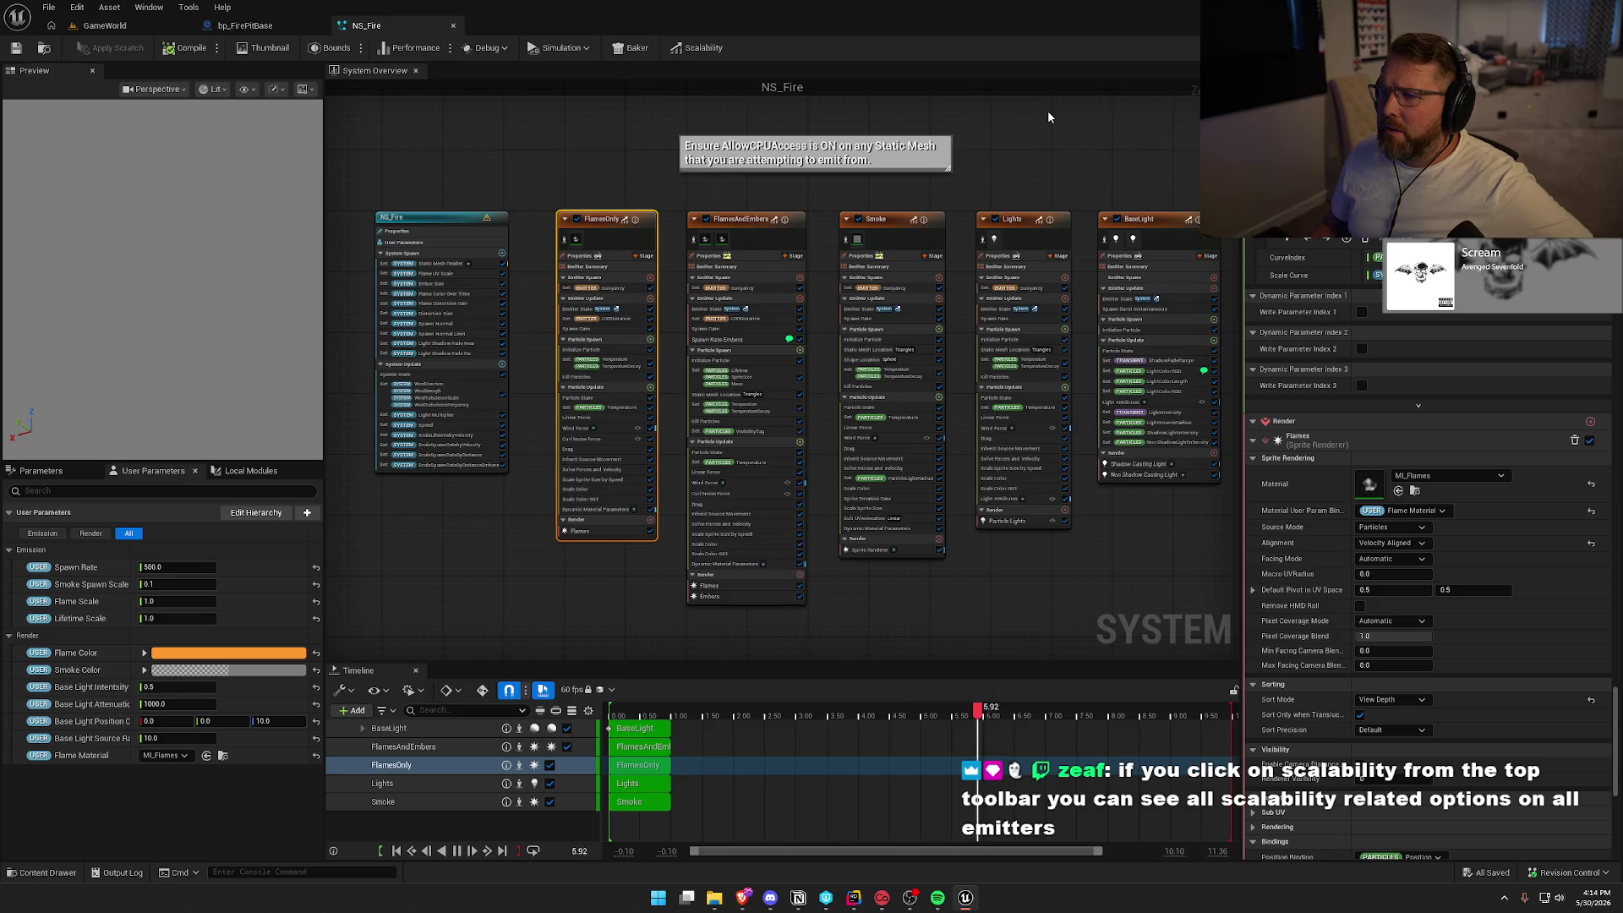
Turn on scalability mode, then check the Max Distance and Max System Instances settings.
left_click(702, 51)
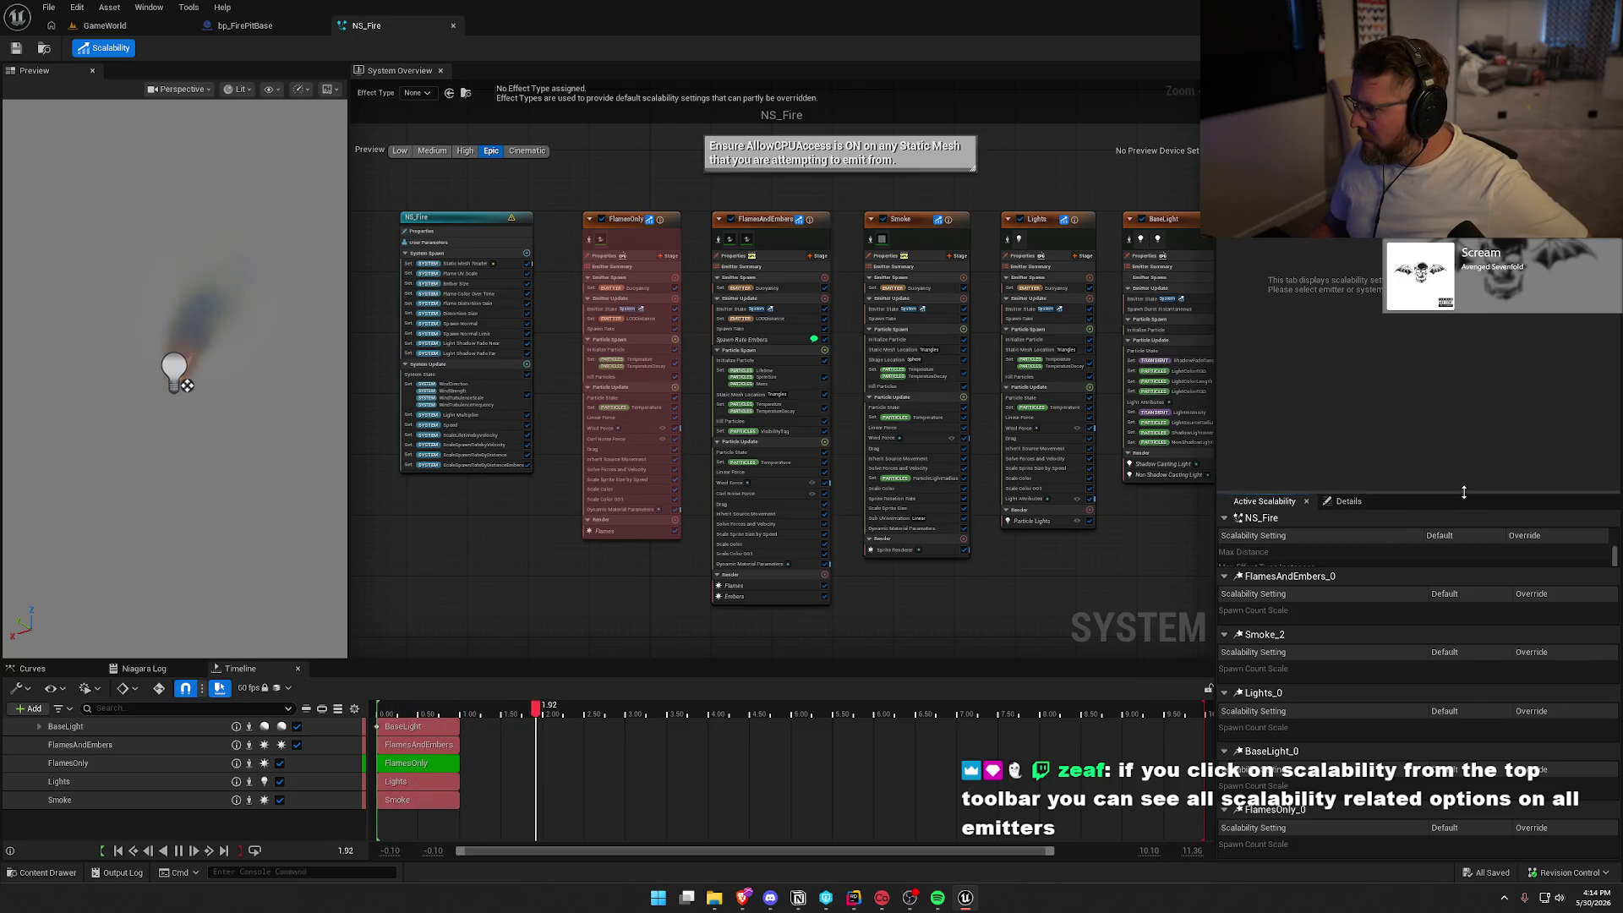
left_click_drag(1465, 492, 1462, 334)
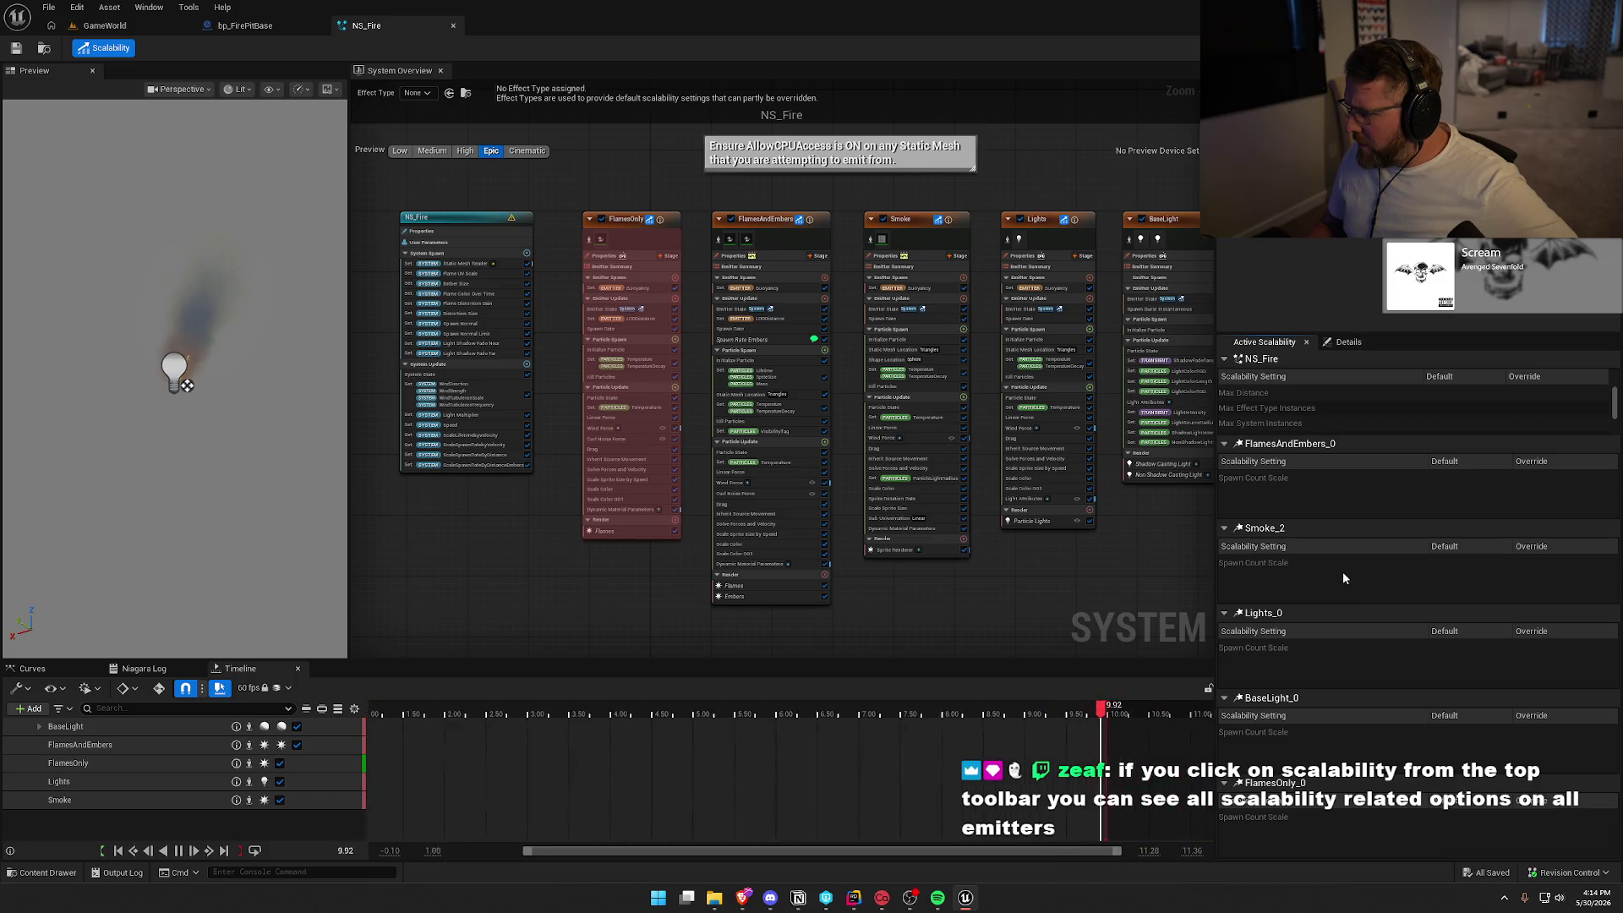
left_click(1266, 396)
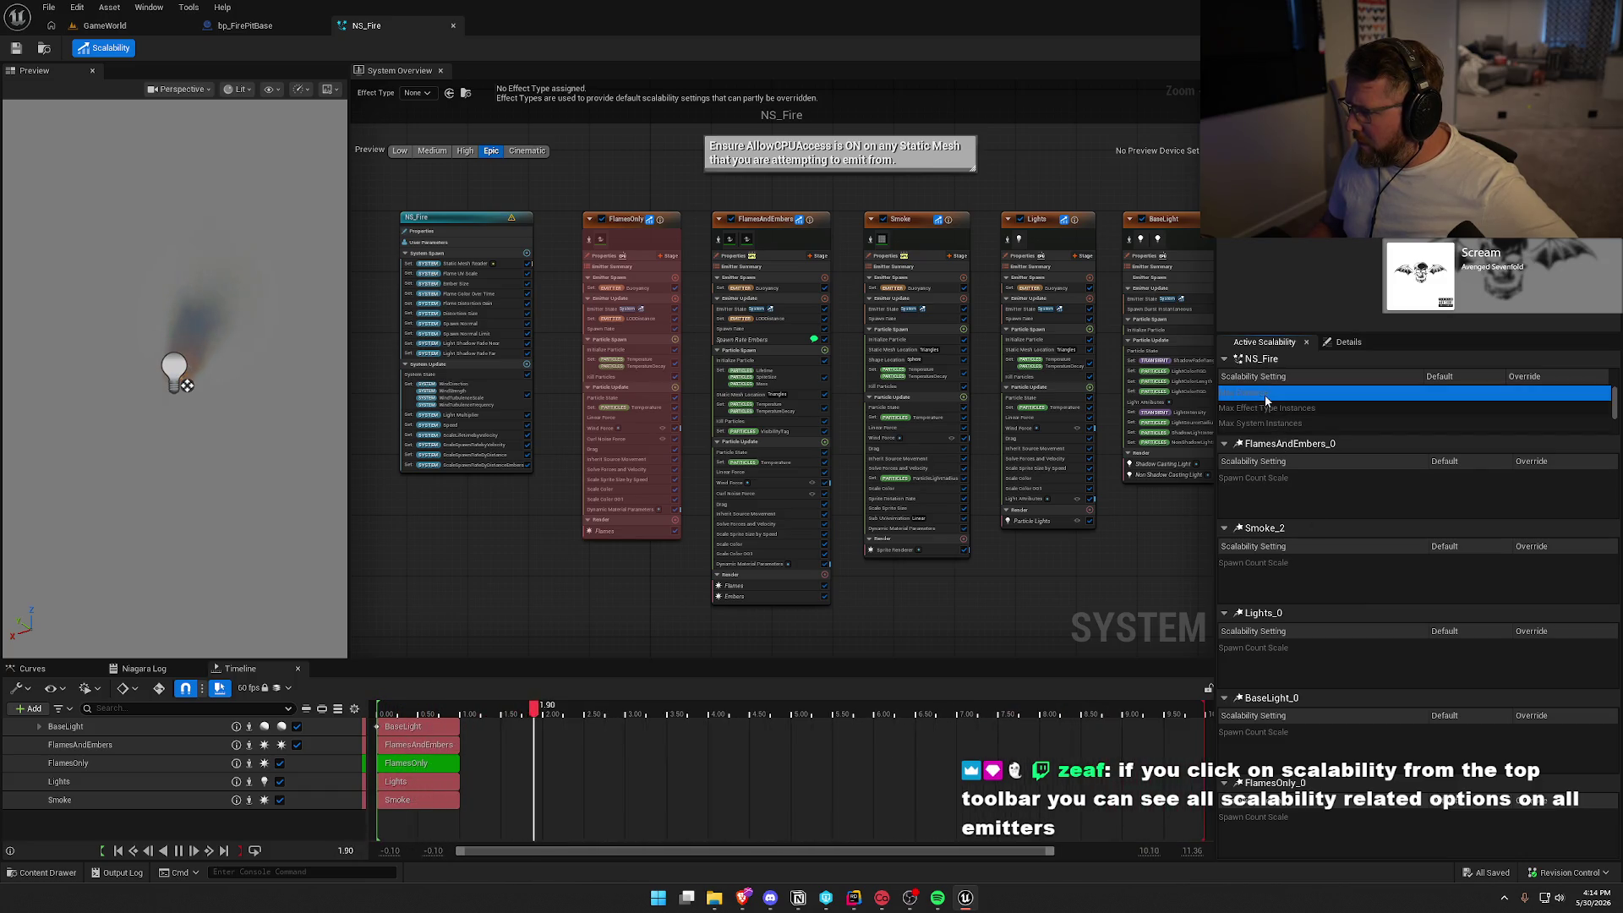
left_click(1318, 422)
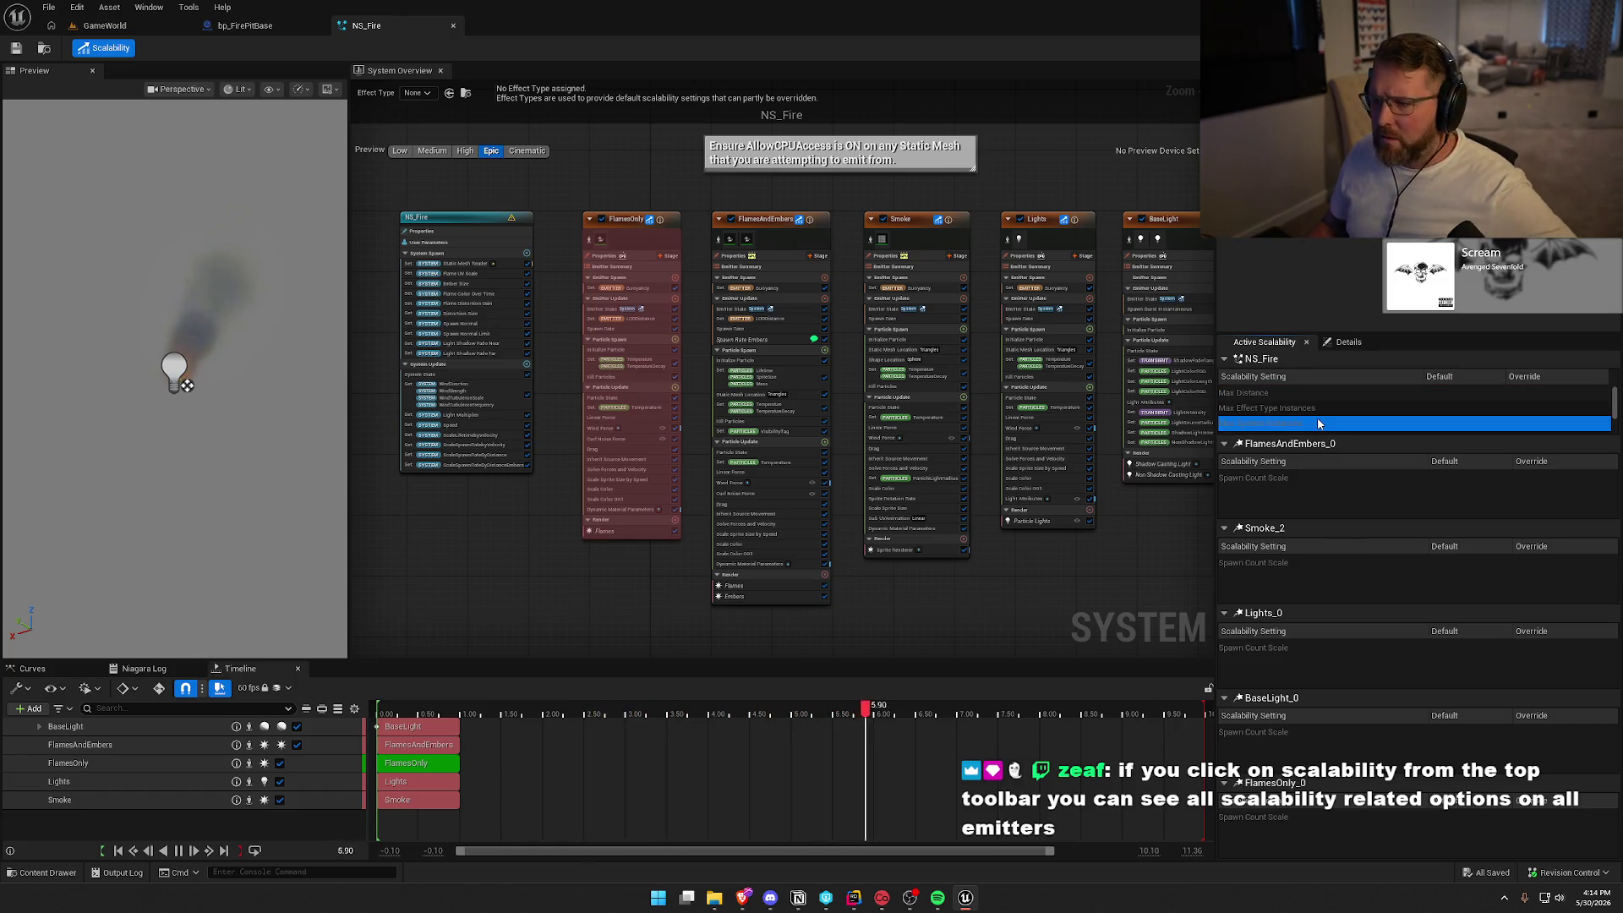
Preview the fire at Low, Epic, then Low again, and select FlamesOnly's scalability settings.
left_click(402, 152)
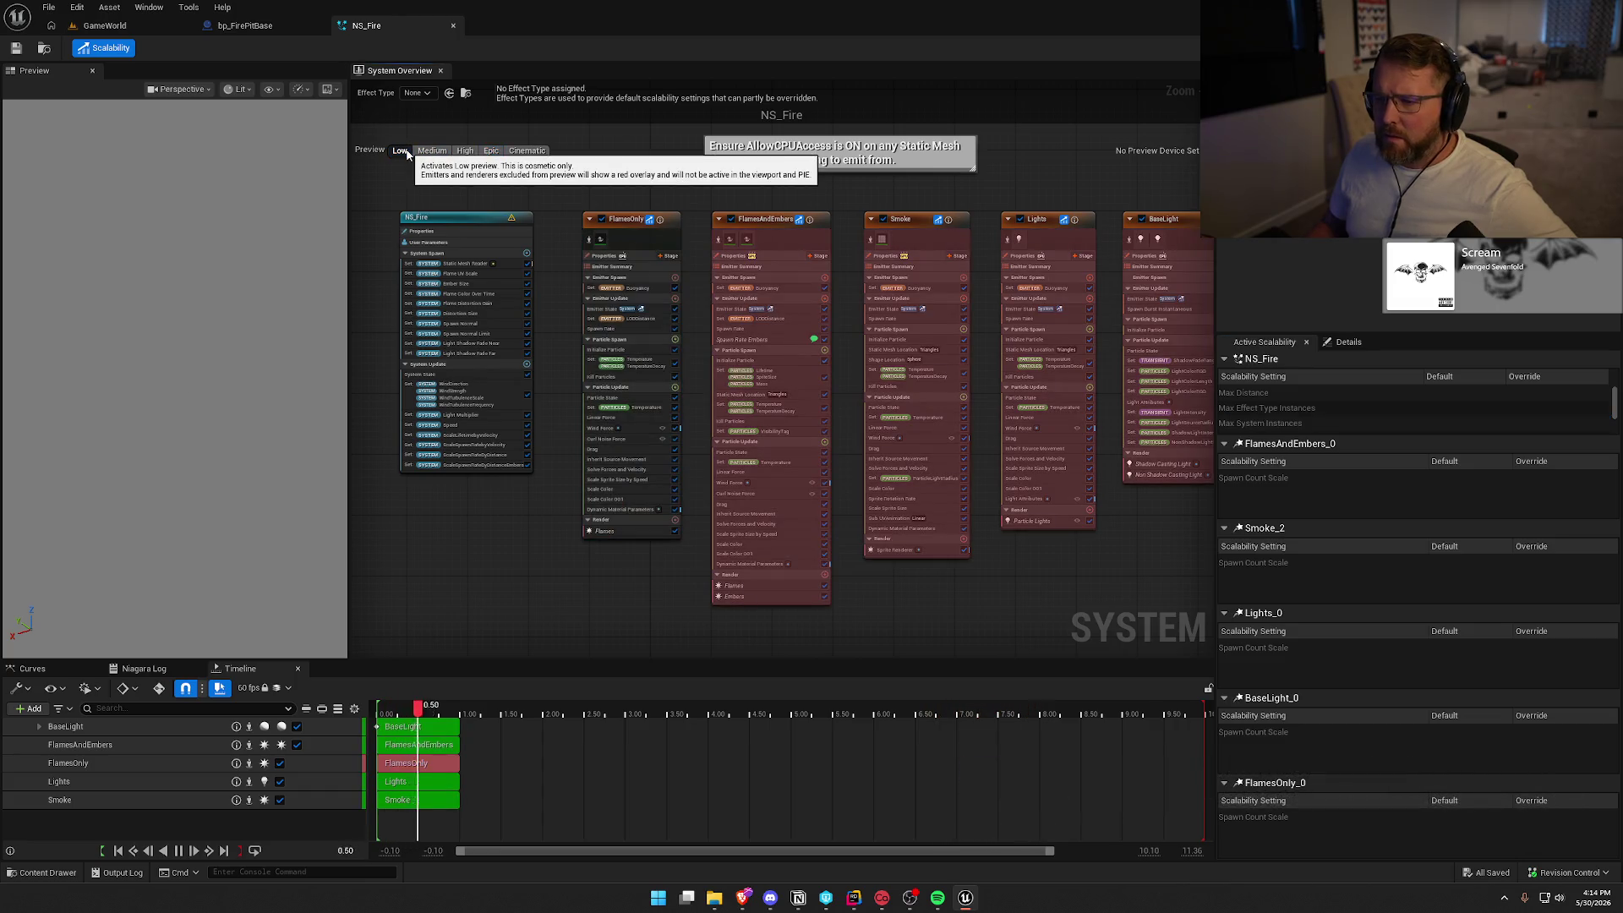
left_click(492, 151)
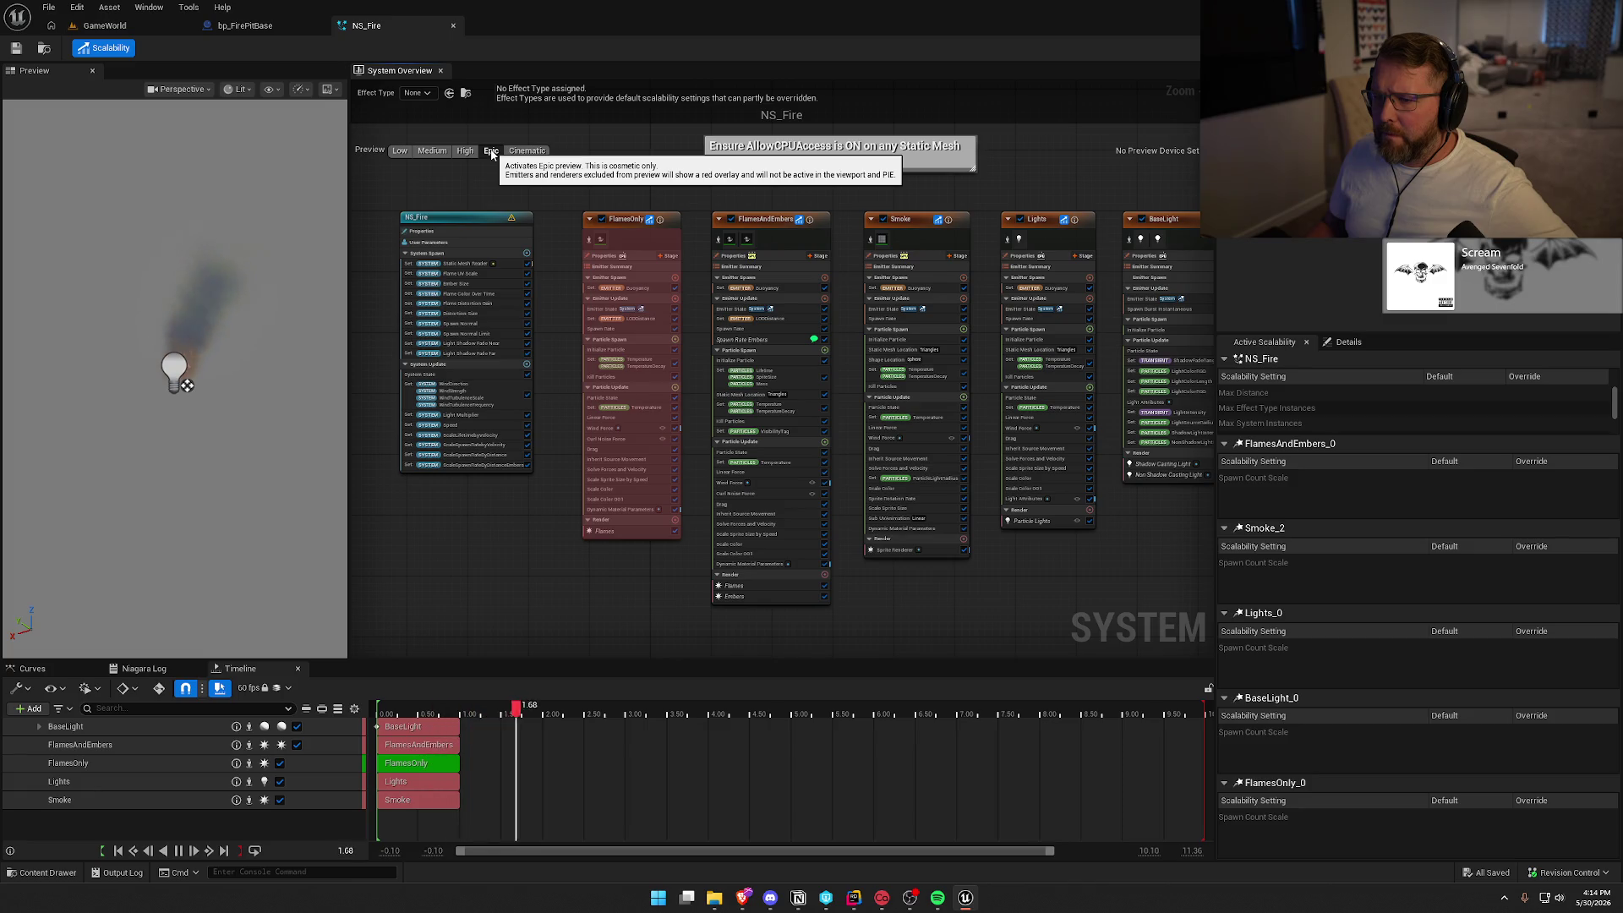
left_click(398, 153)
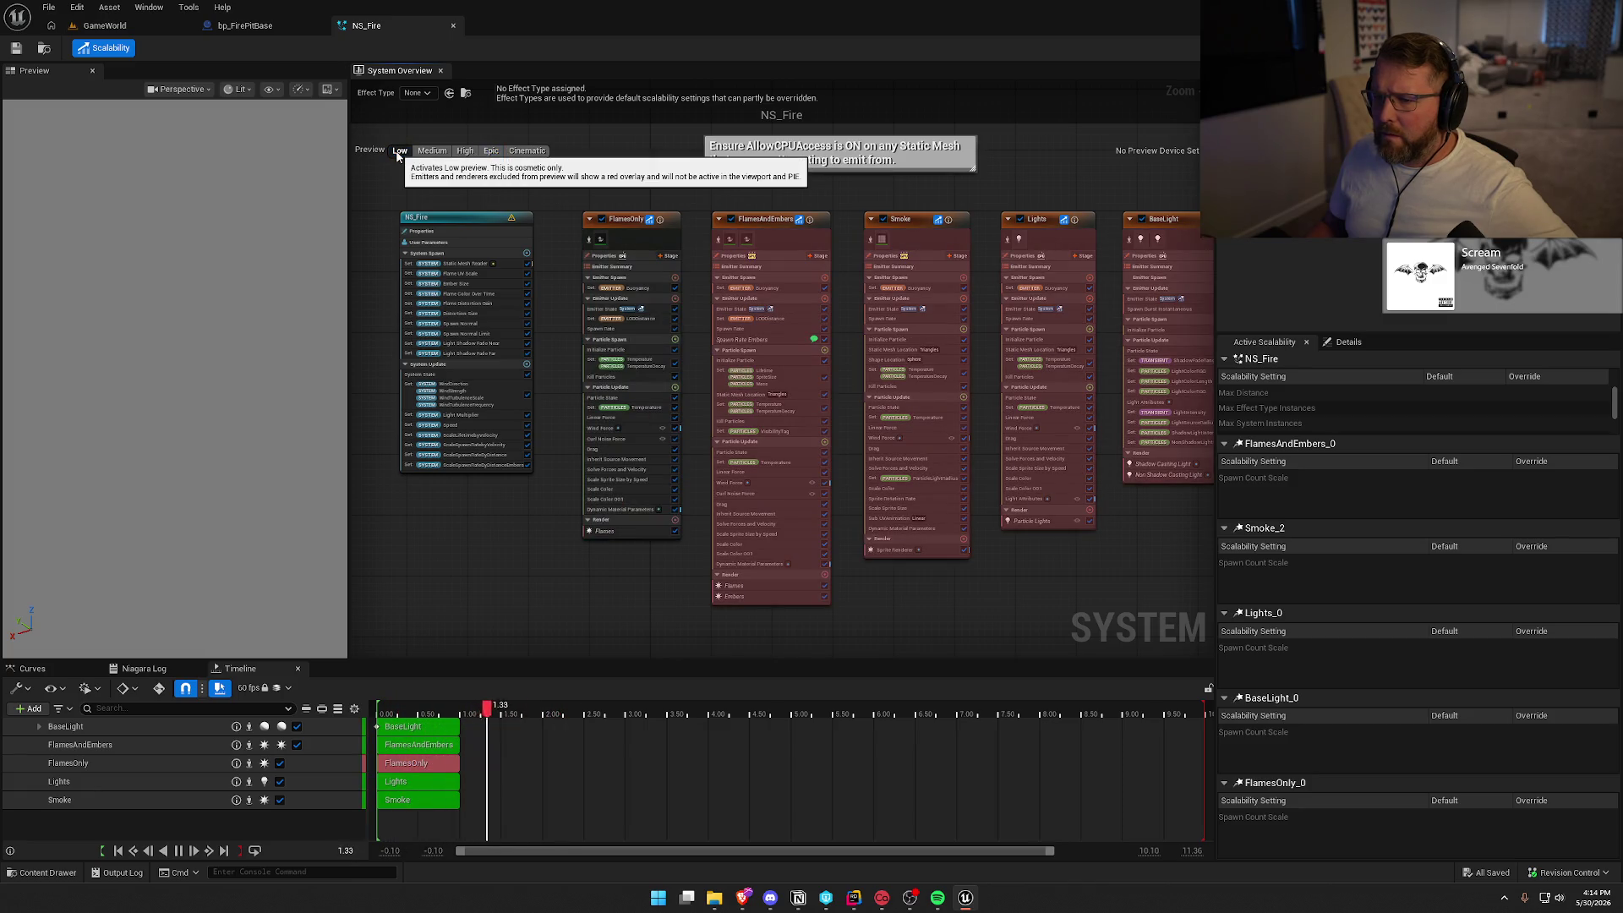
left_click(630, 221)
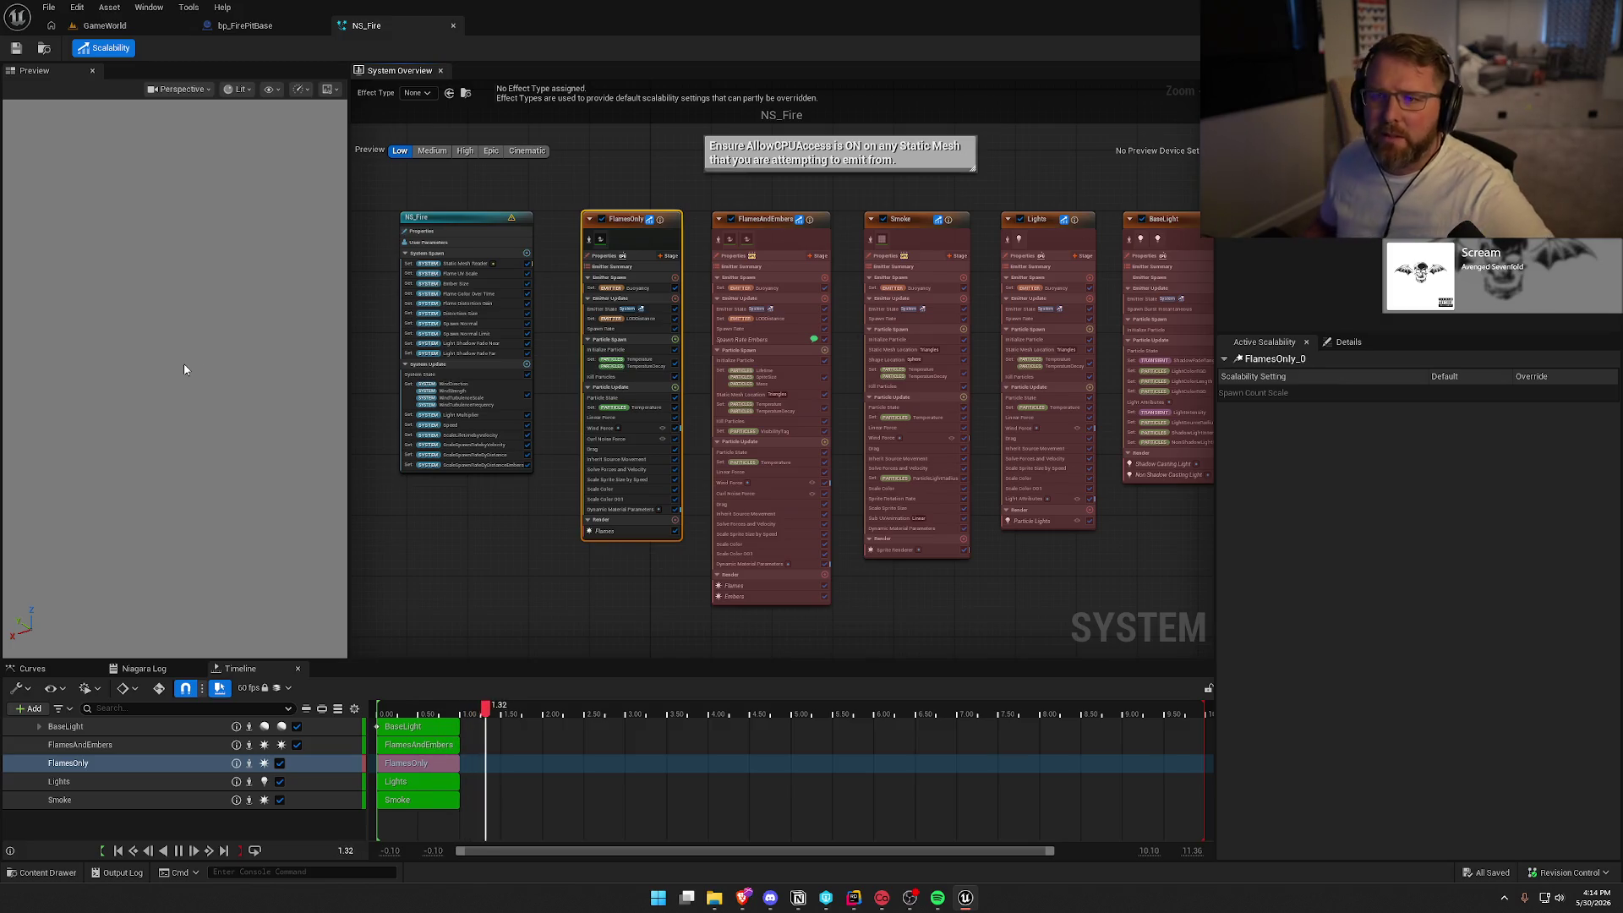
Preview the fire at Medium, High, Epic, Cinematic, then back at Low scalability.
left_click(430, 151)
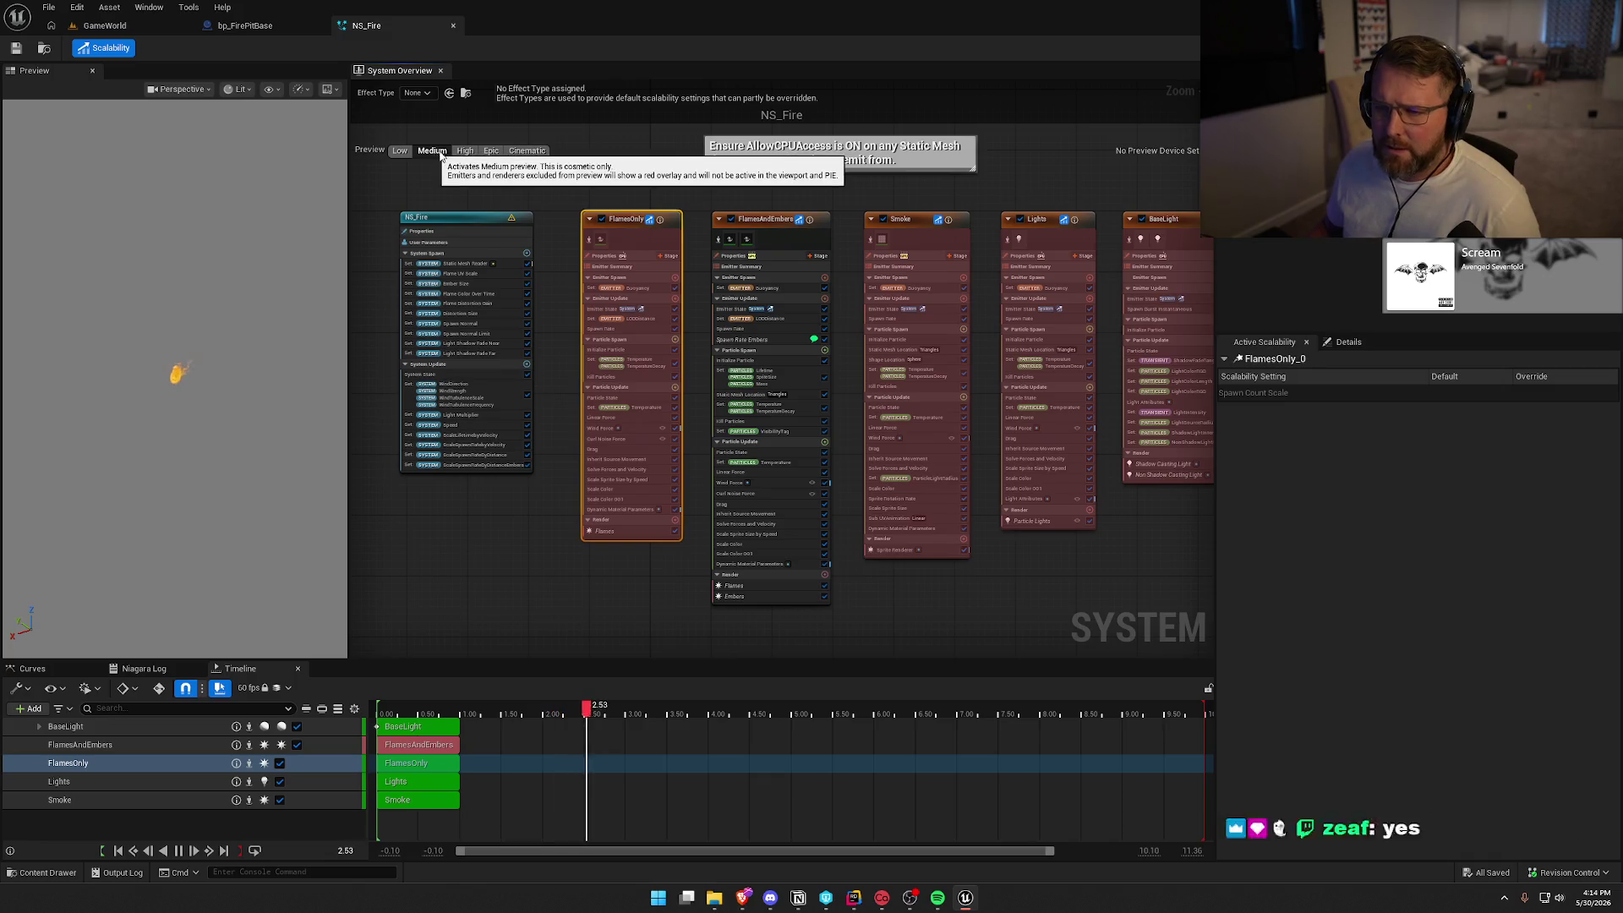
left_click(466, 151)
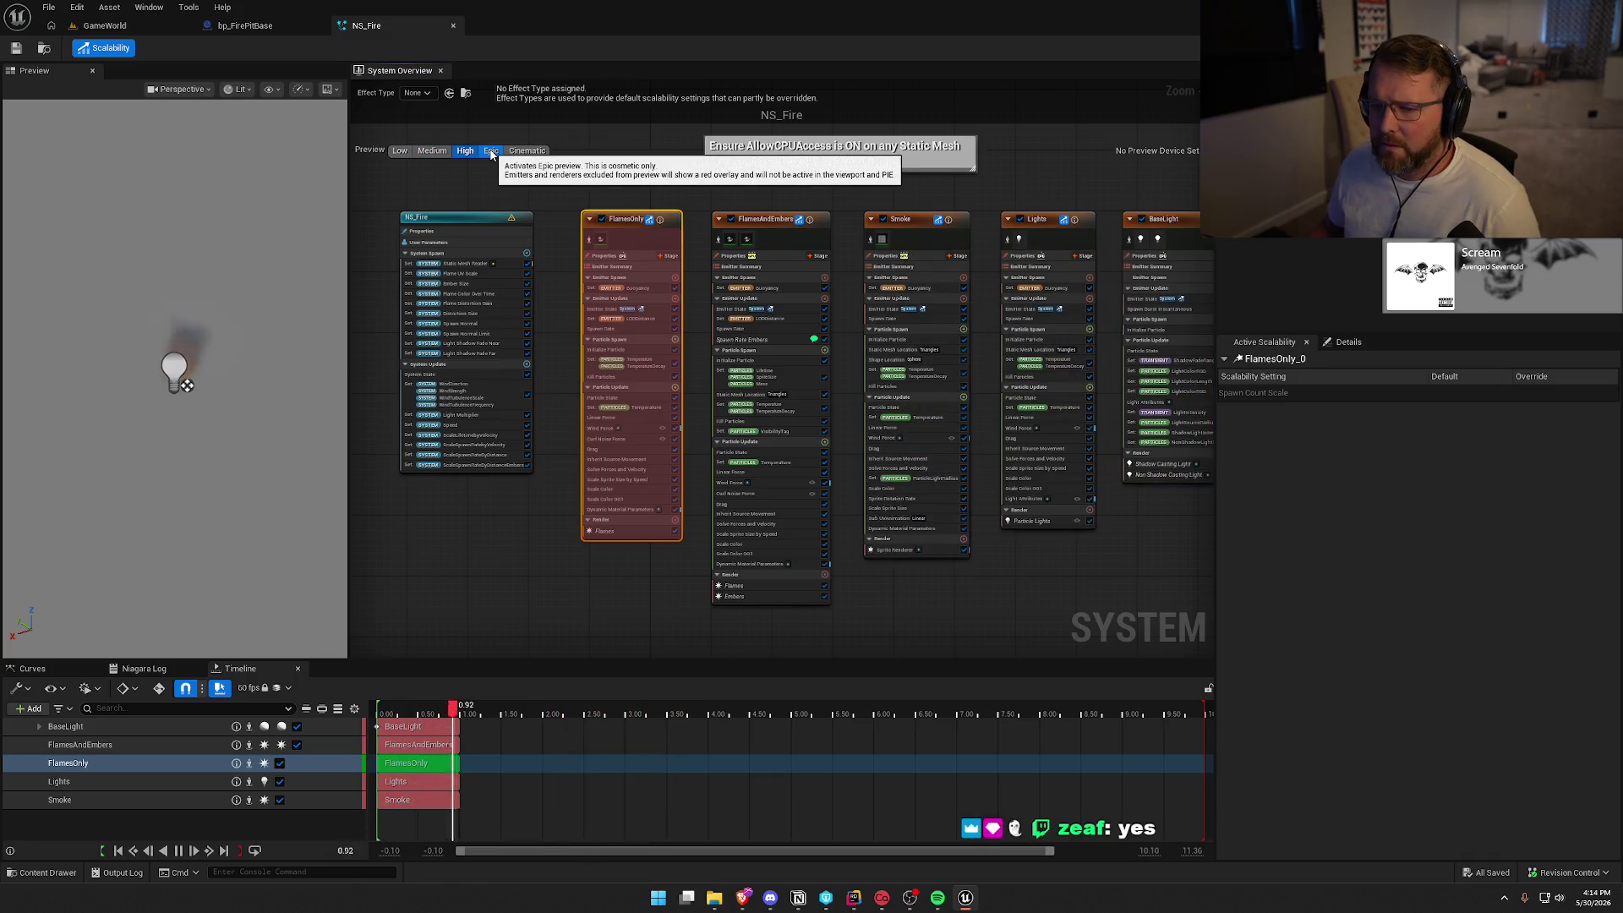
left_click(491, 153)
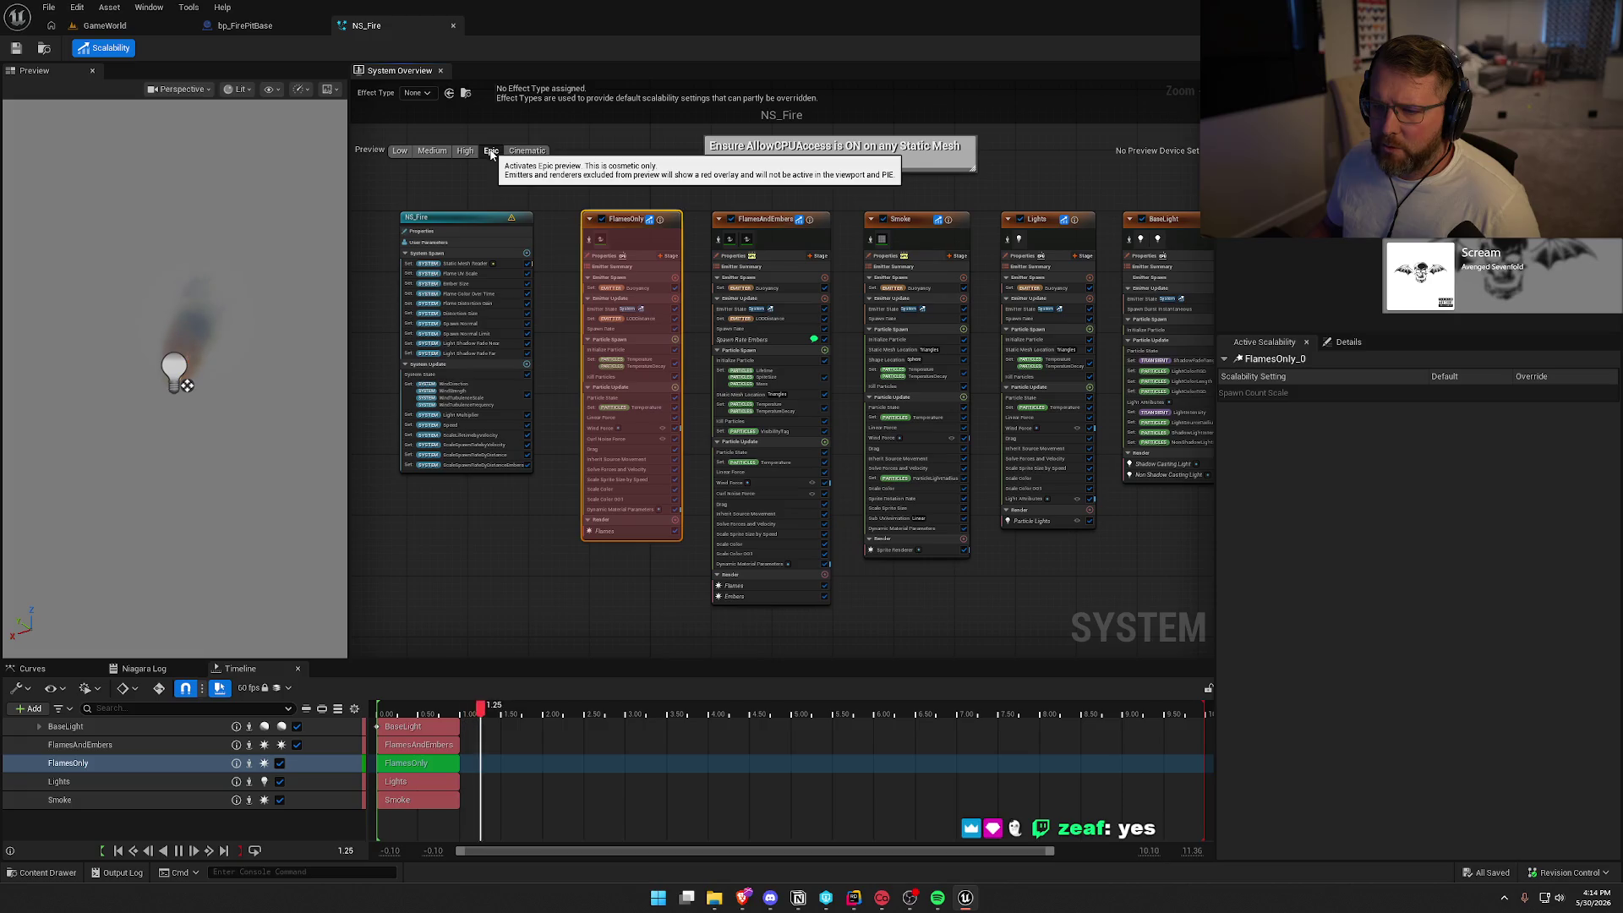
left_click(527, 152)
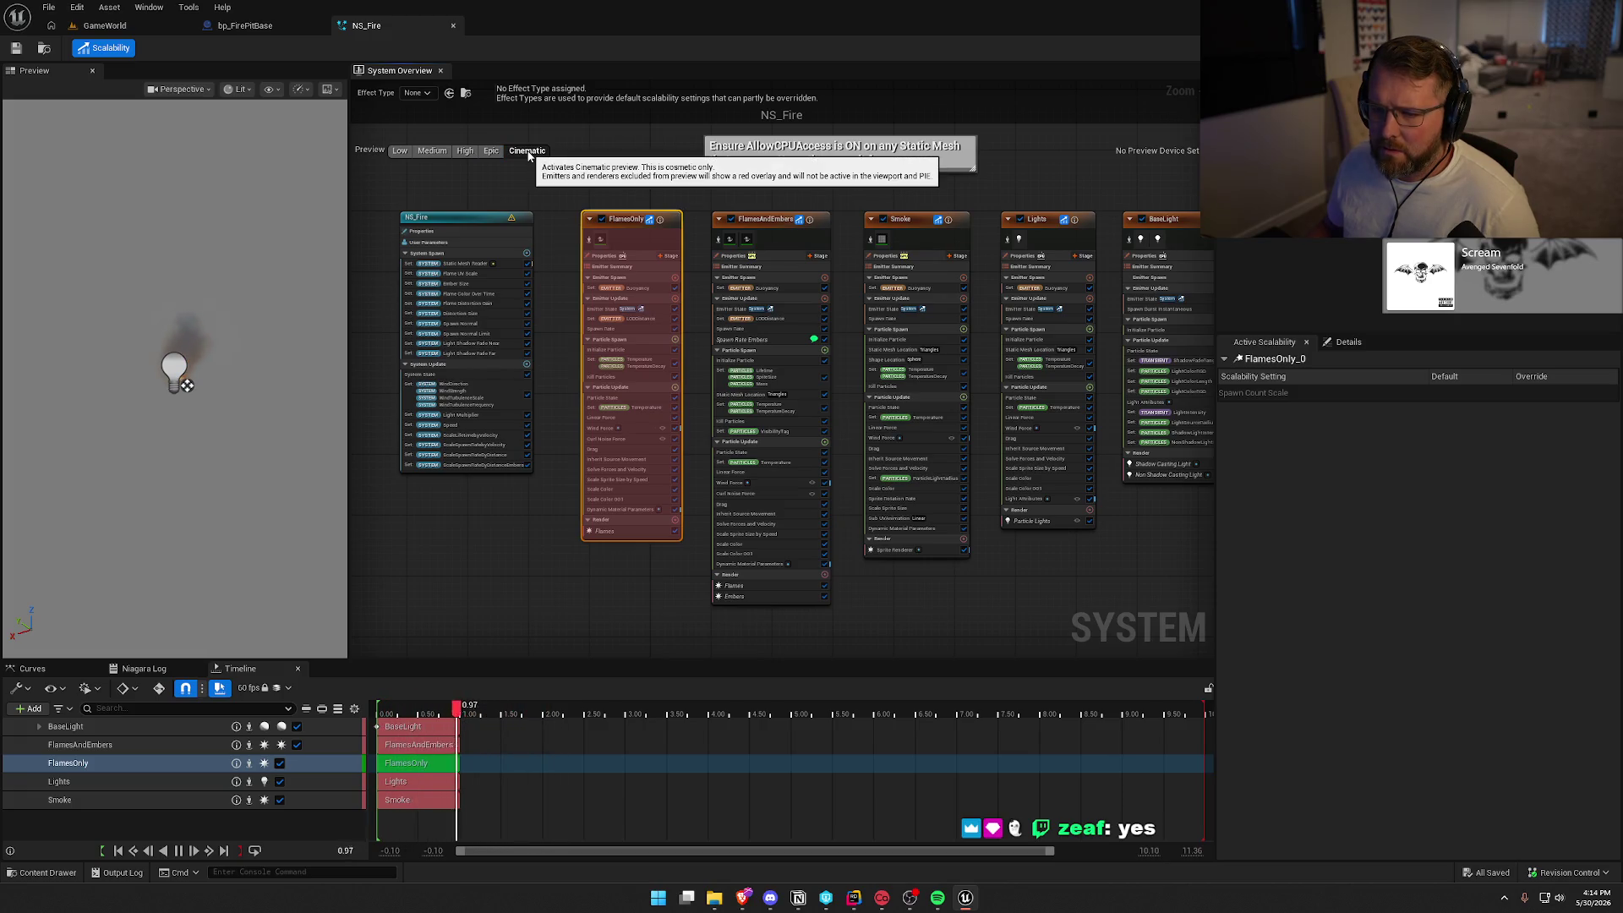
left_click(400, 152)
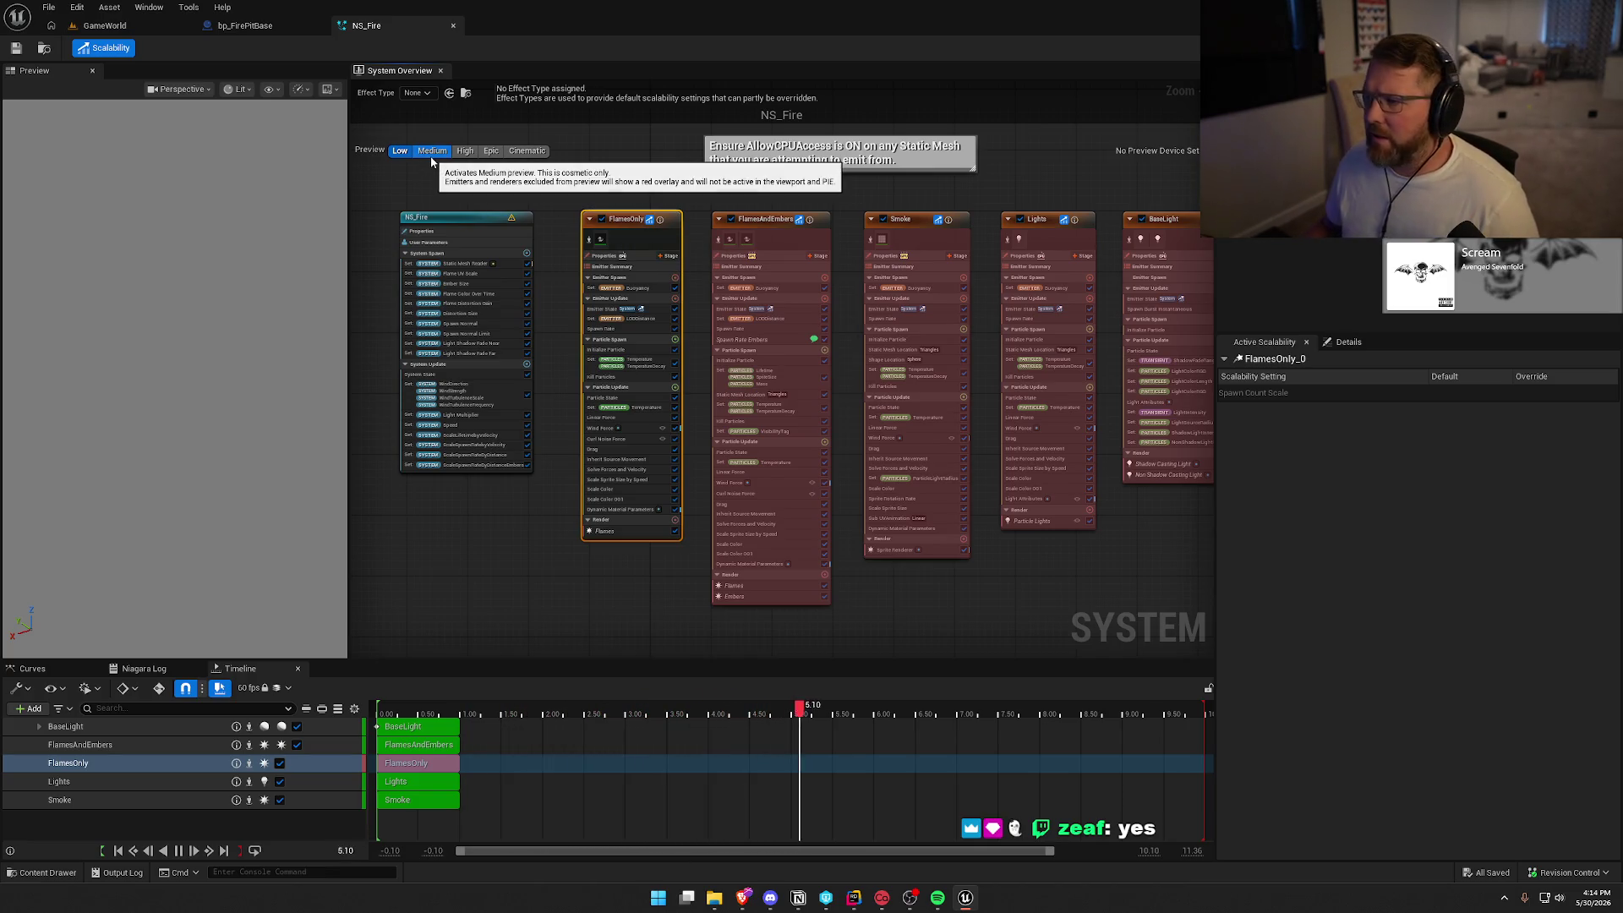
Clear FlamesAndEmbers' scalability override and delete the FlamesOnly emitter.
left_click(775, 220)
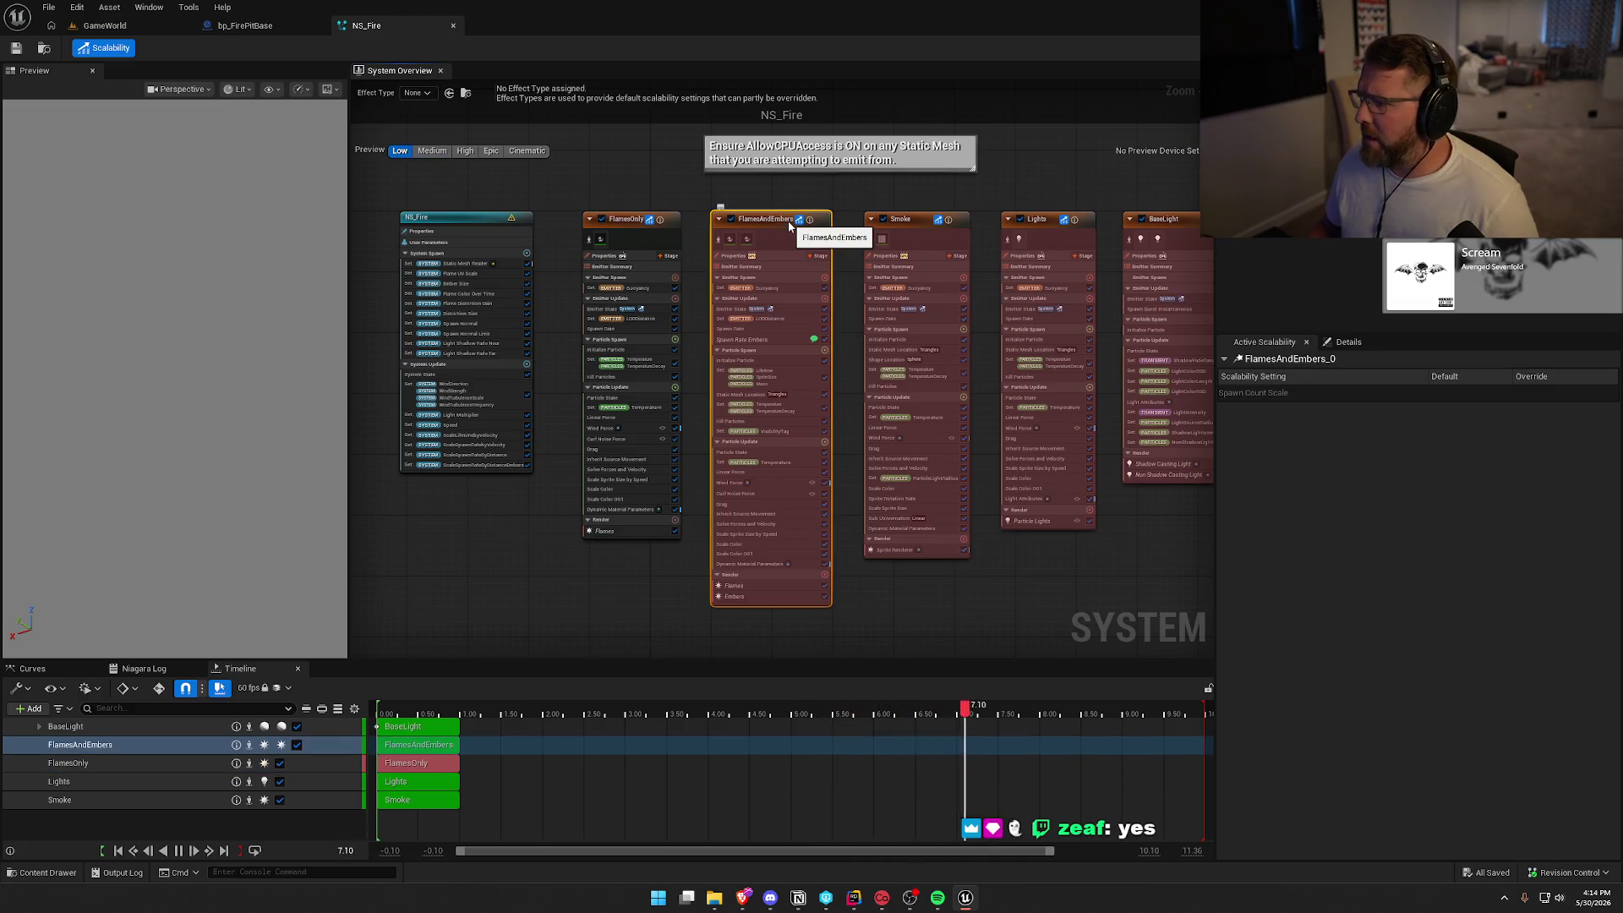
left_click(798, 219)
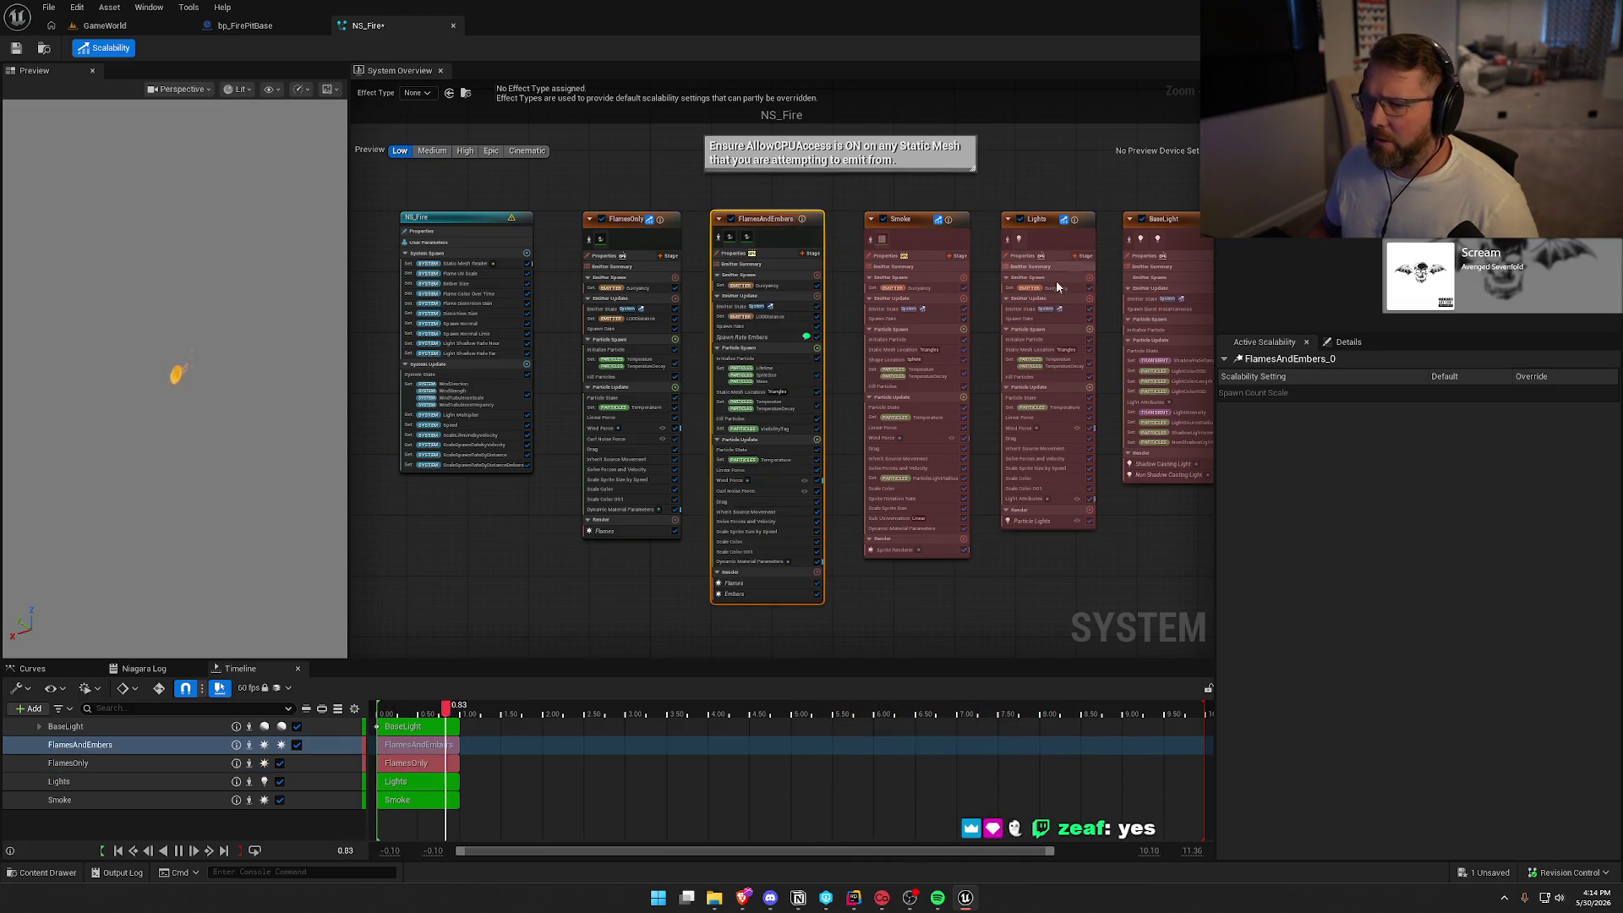
left_click(617, 220)
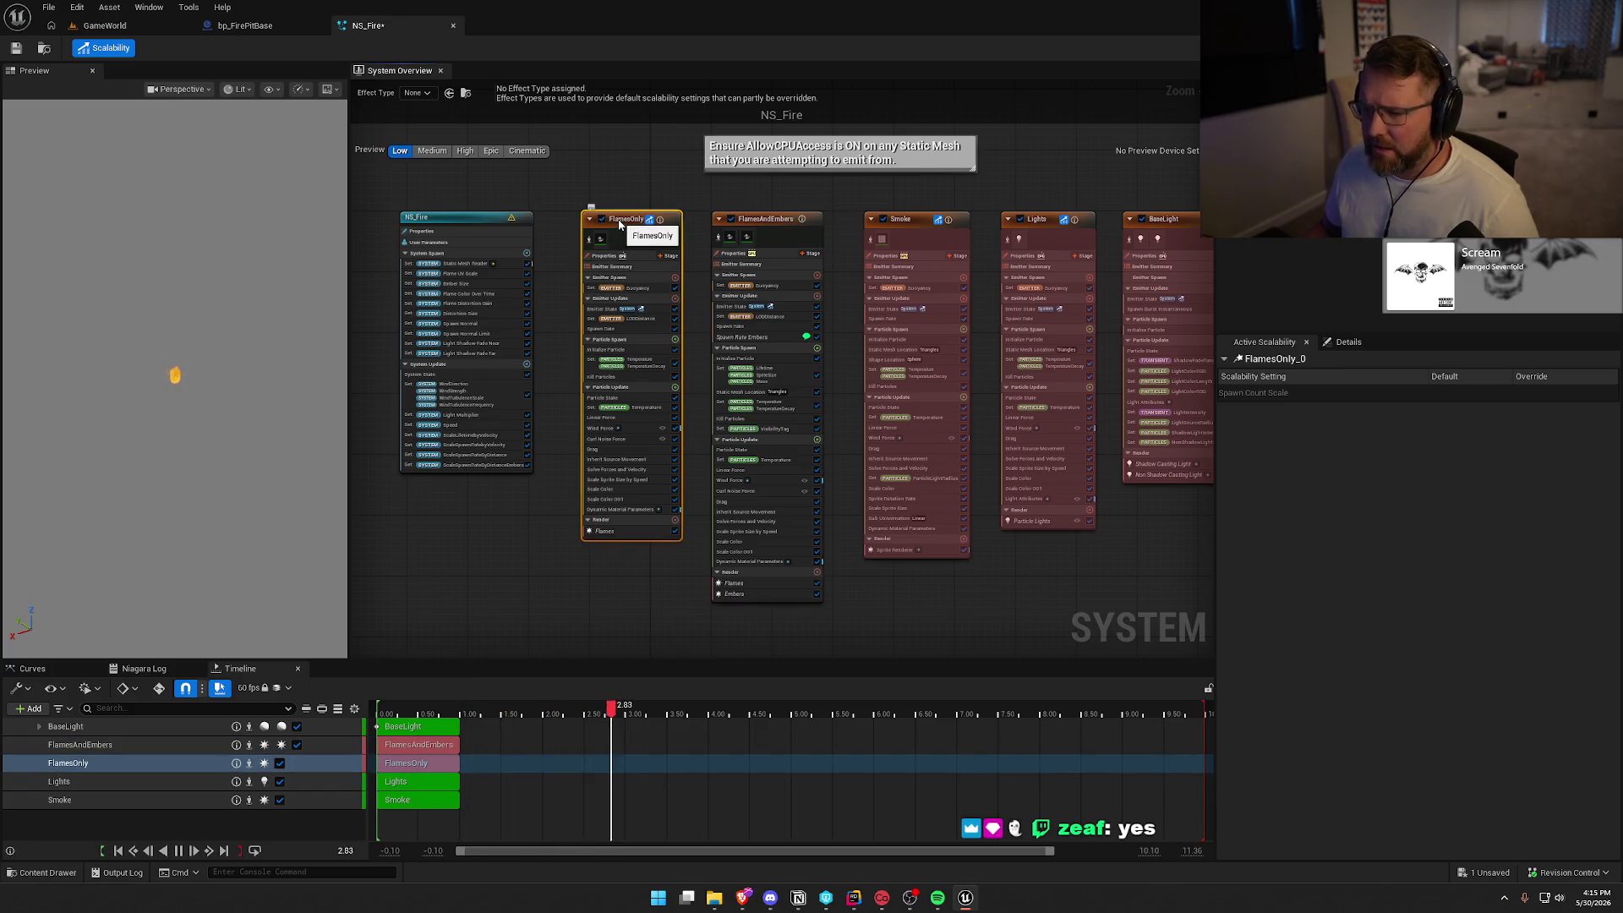
key("Delete")
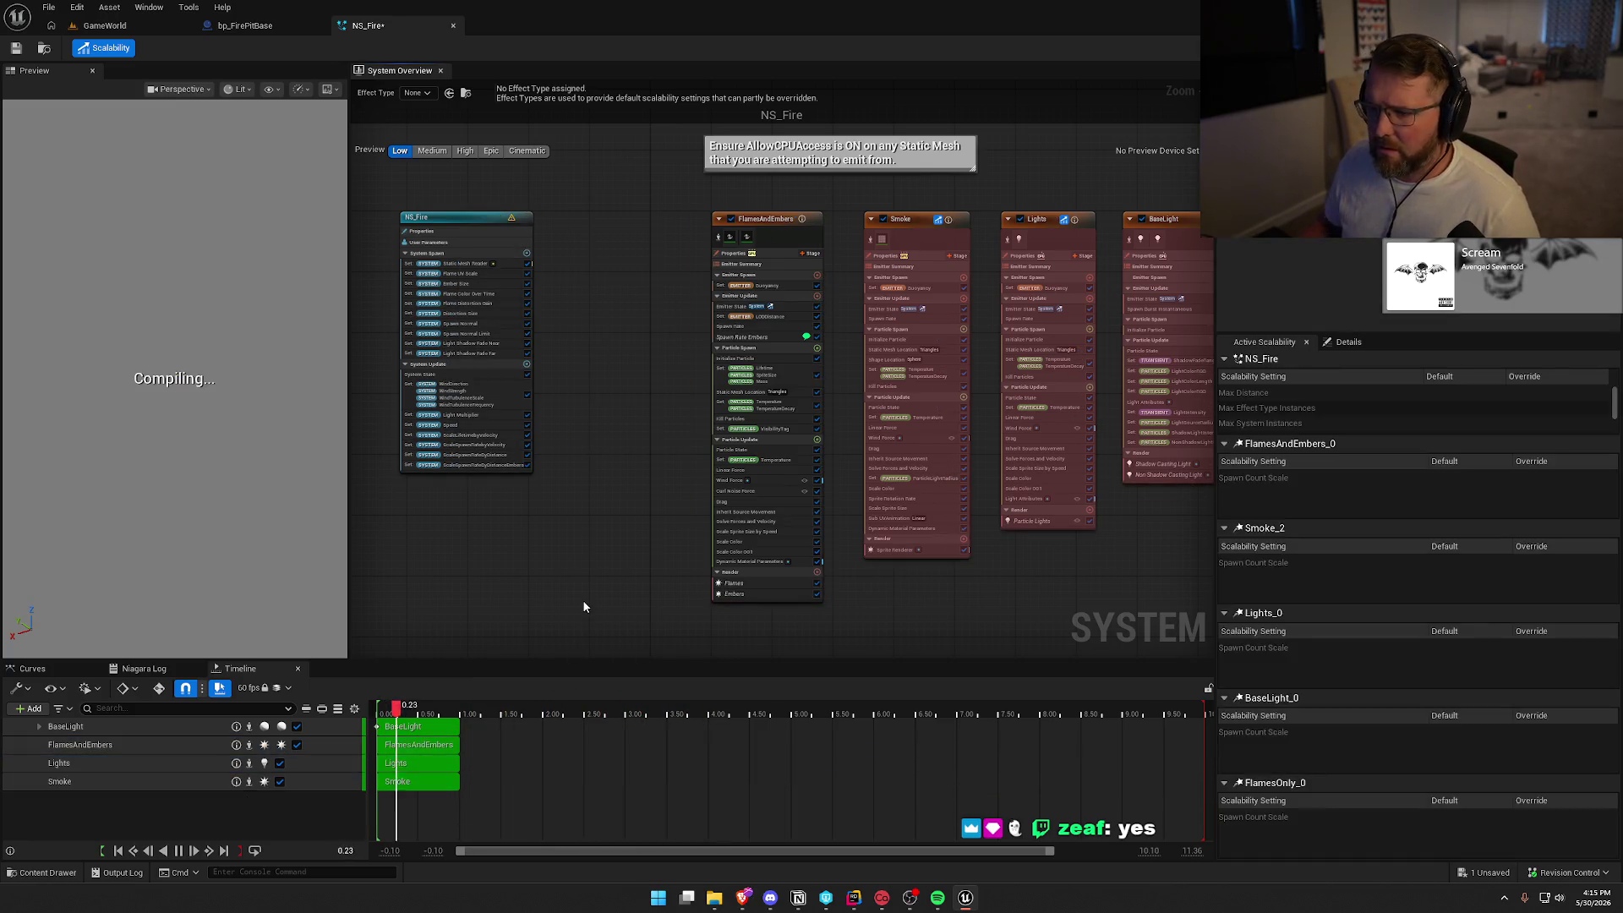
Check out and save NS_Fire, then return to the GameWorld level.
left_click(15, 48)
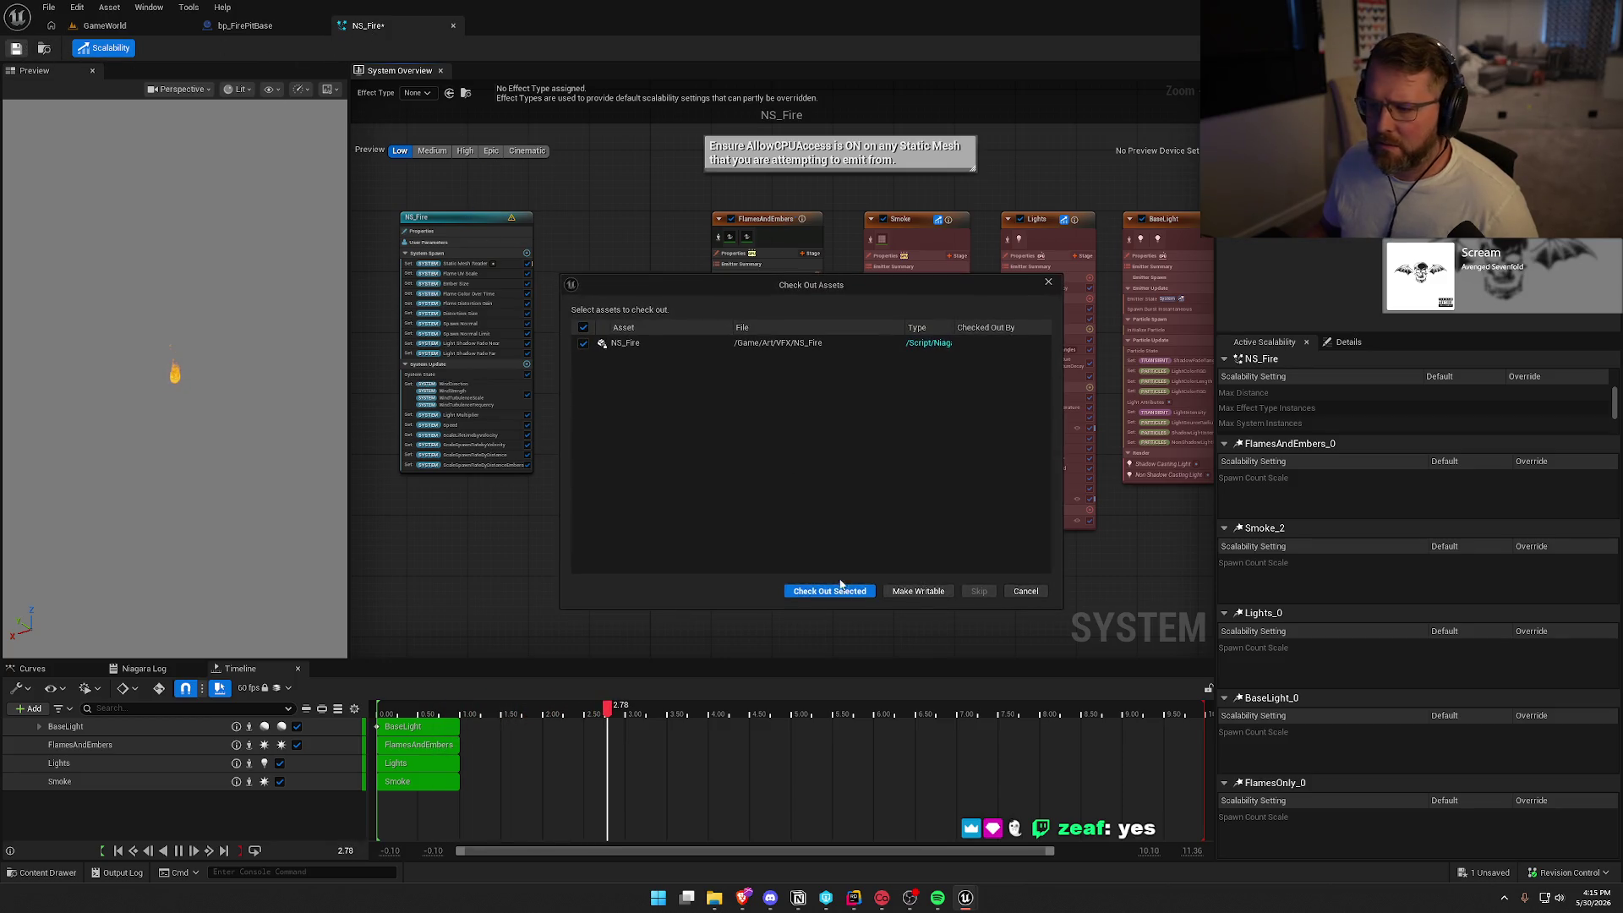
left_click(849, 596)
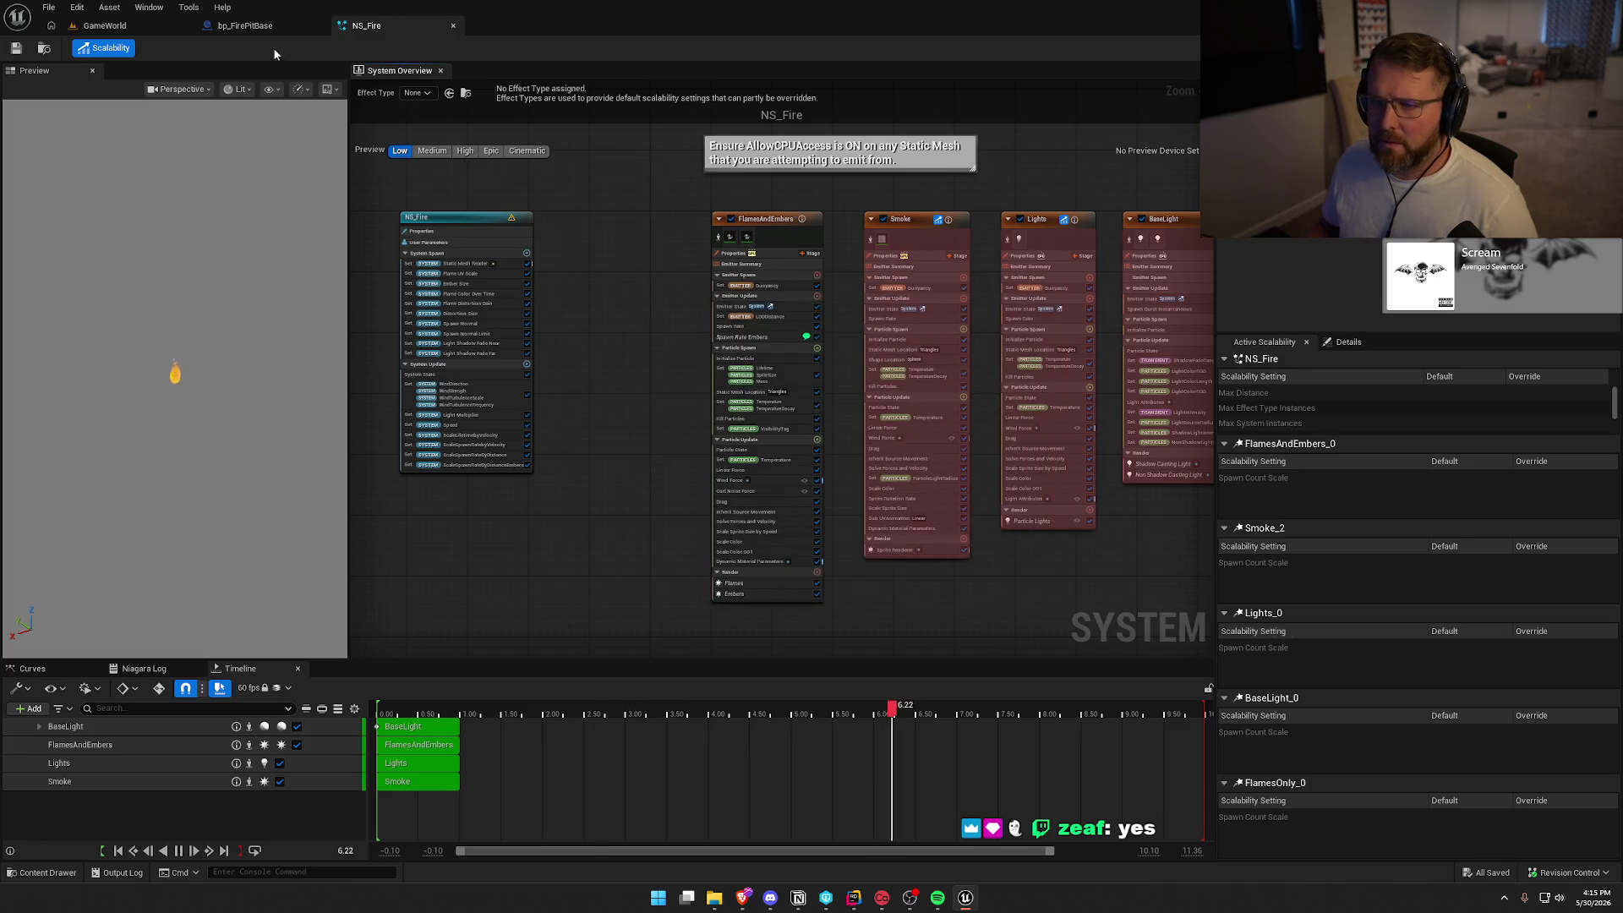
left_click(131, 26)
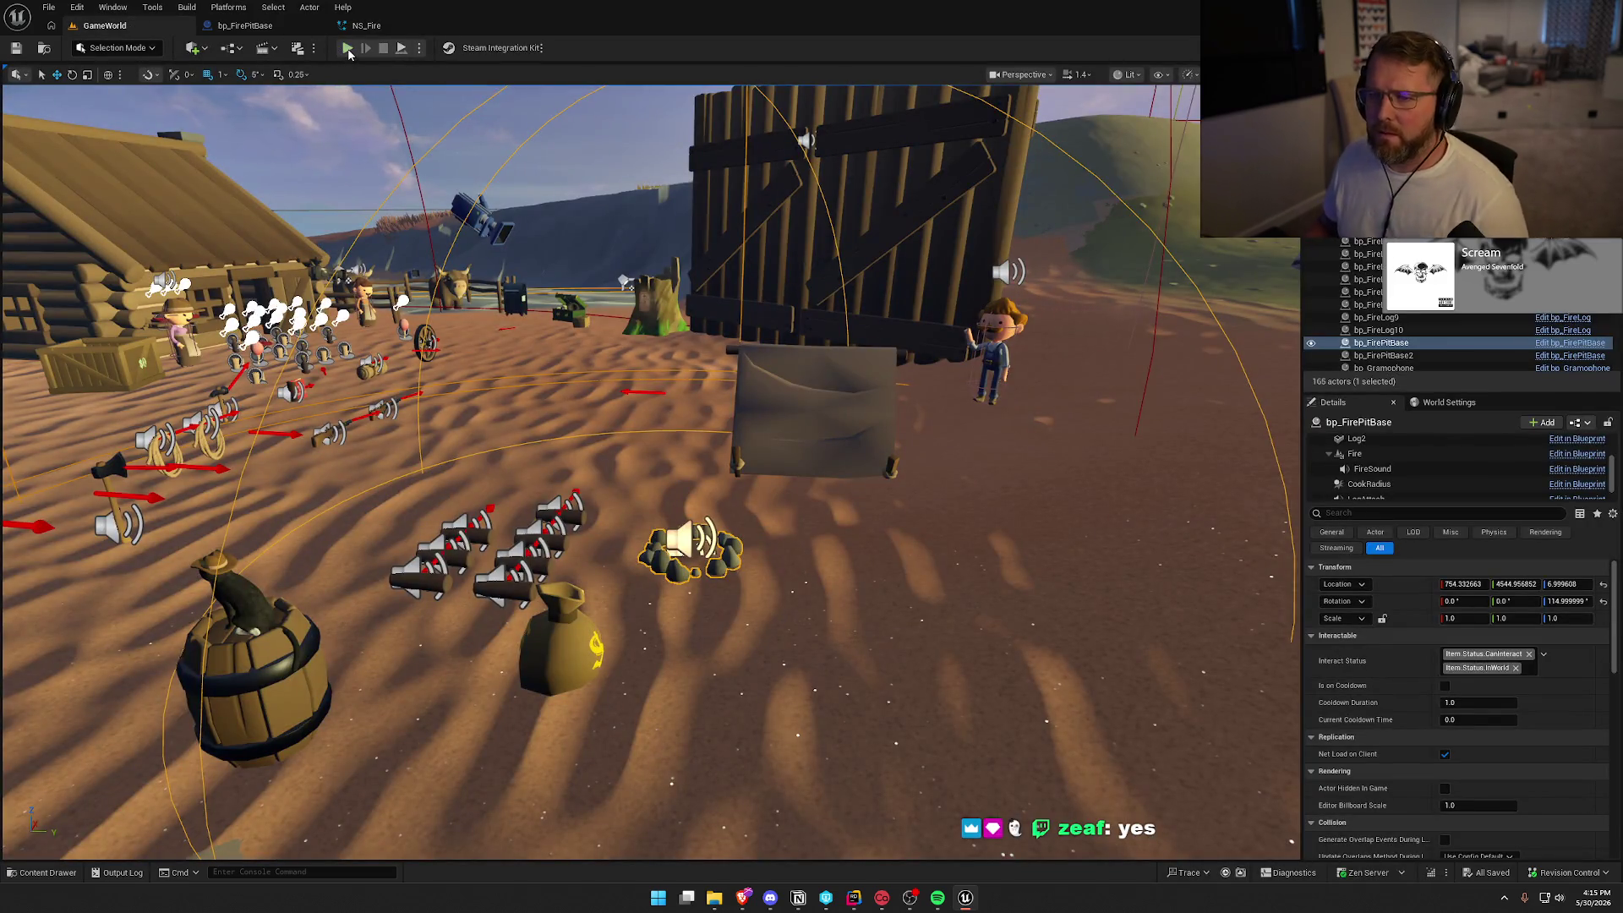
Play GameWorld, walk to the fire pit, light it with a log, then stop playing.
left_click(347, 48)
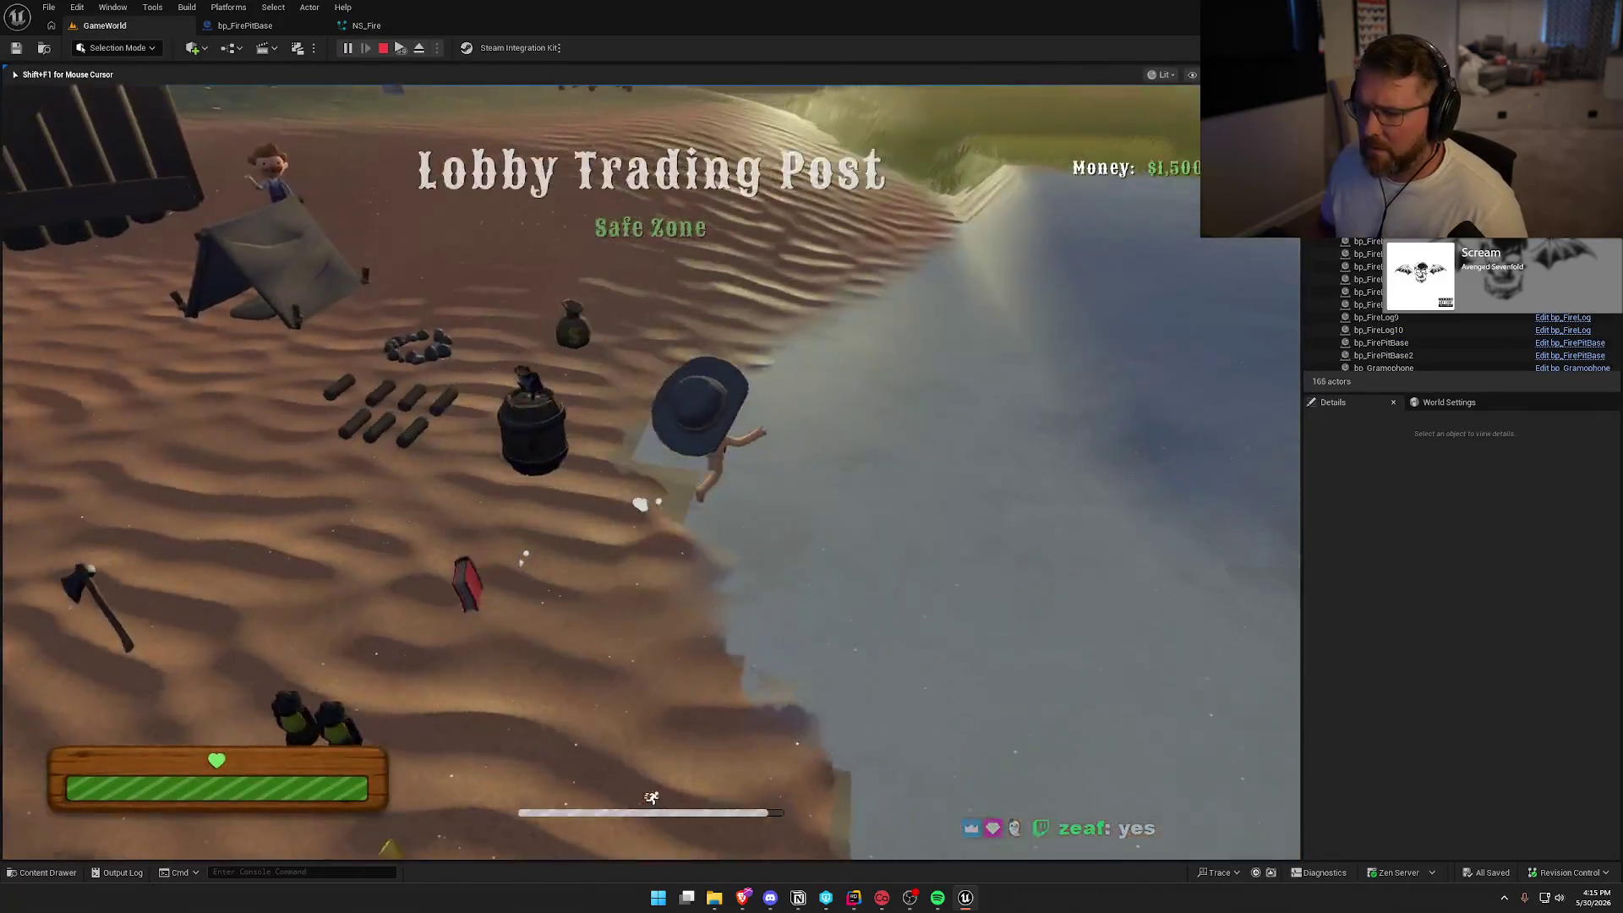
key("w")
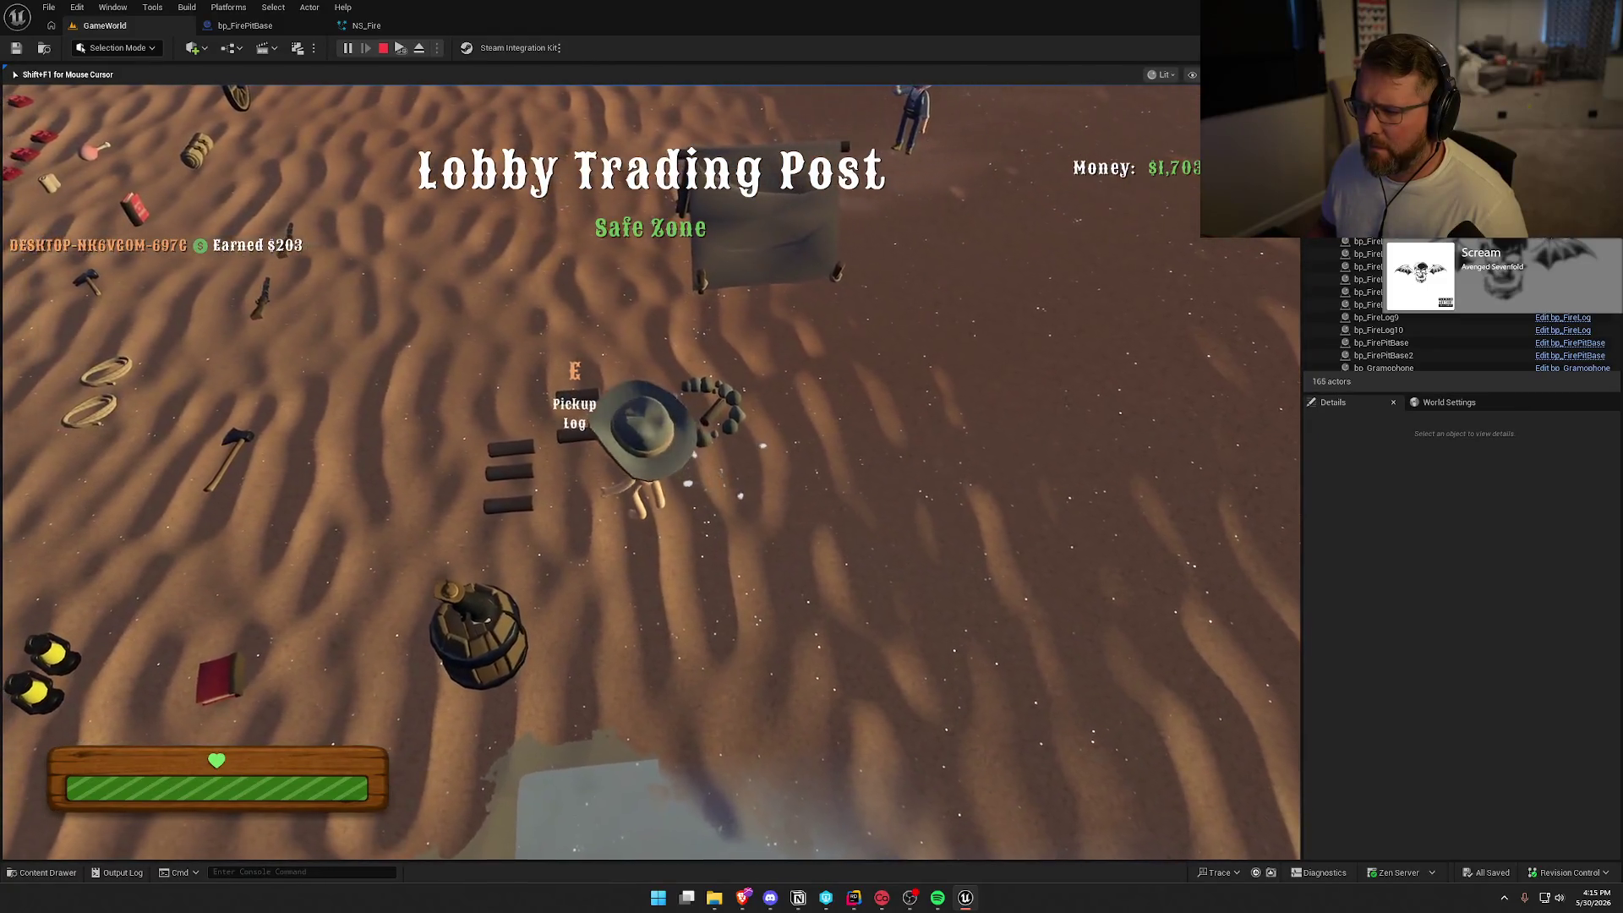
key("a")
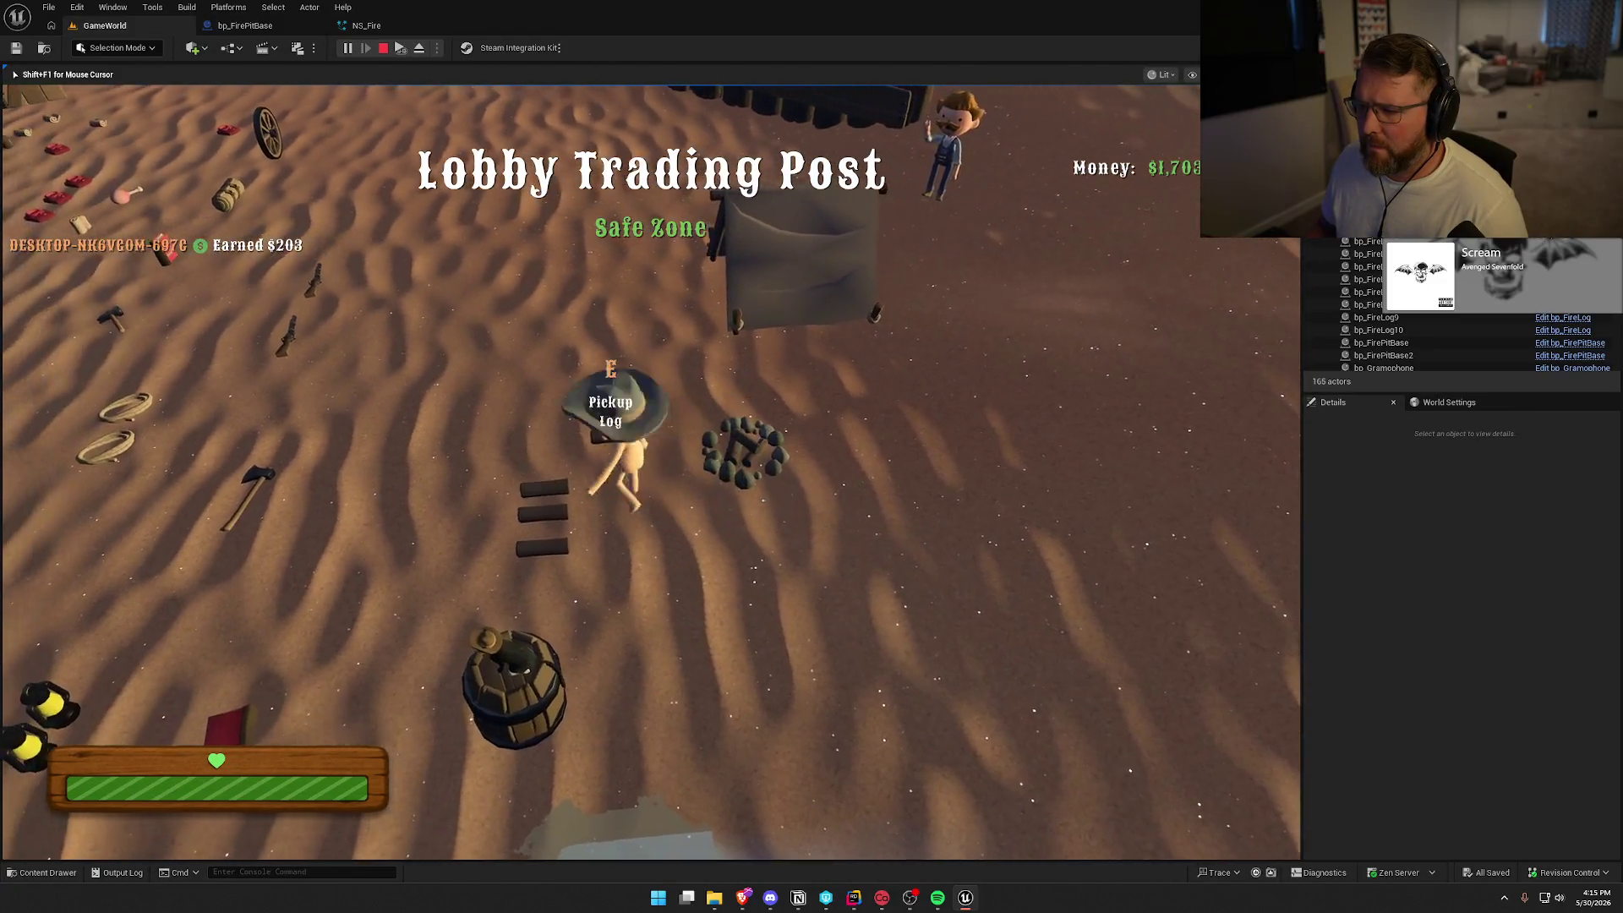
key("e")
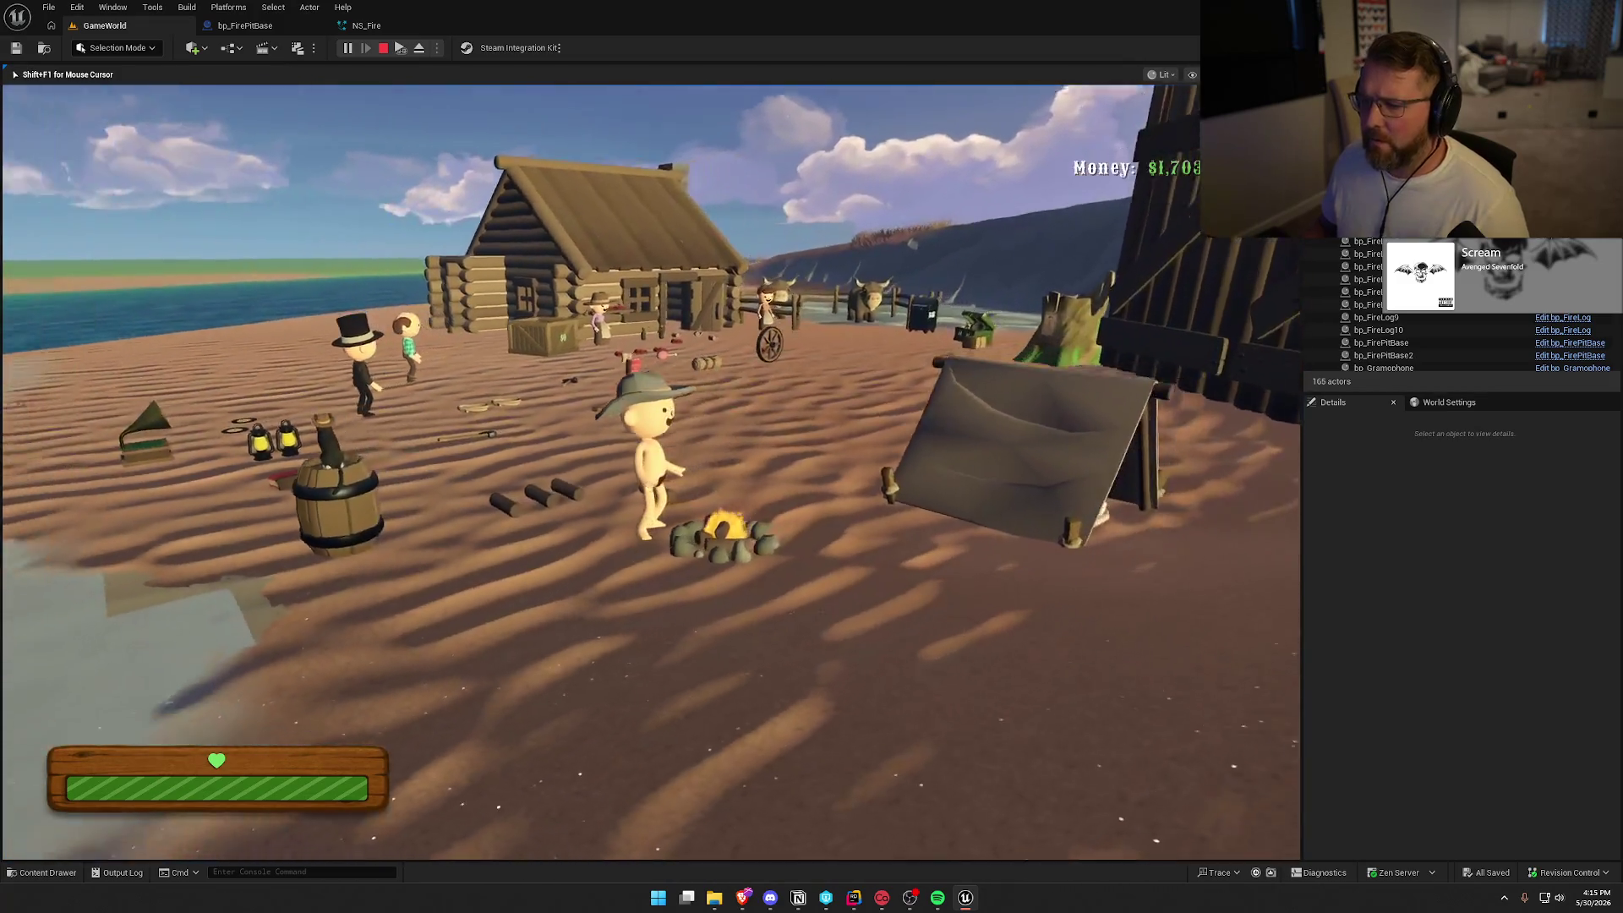
key("Escape")
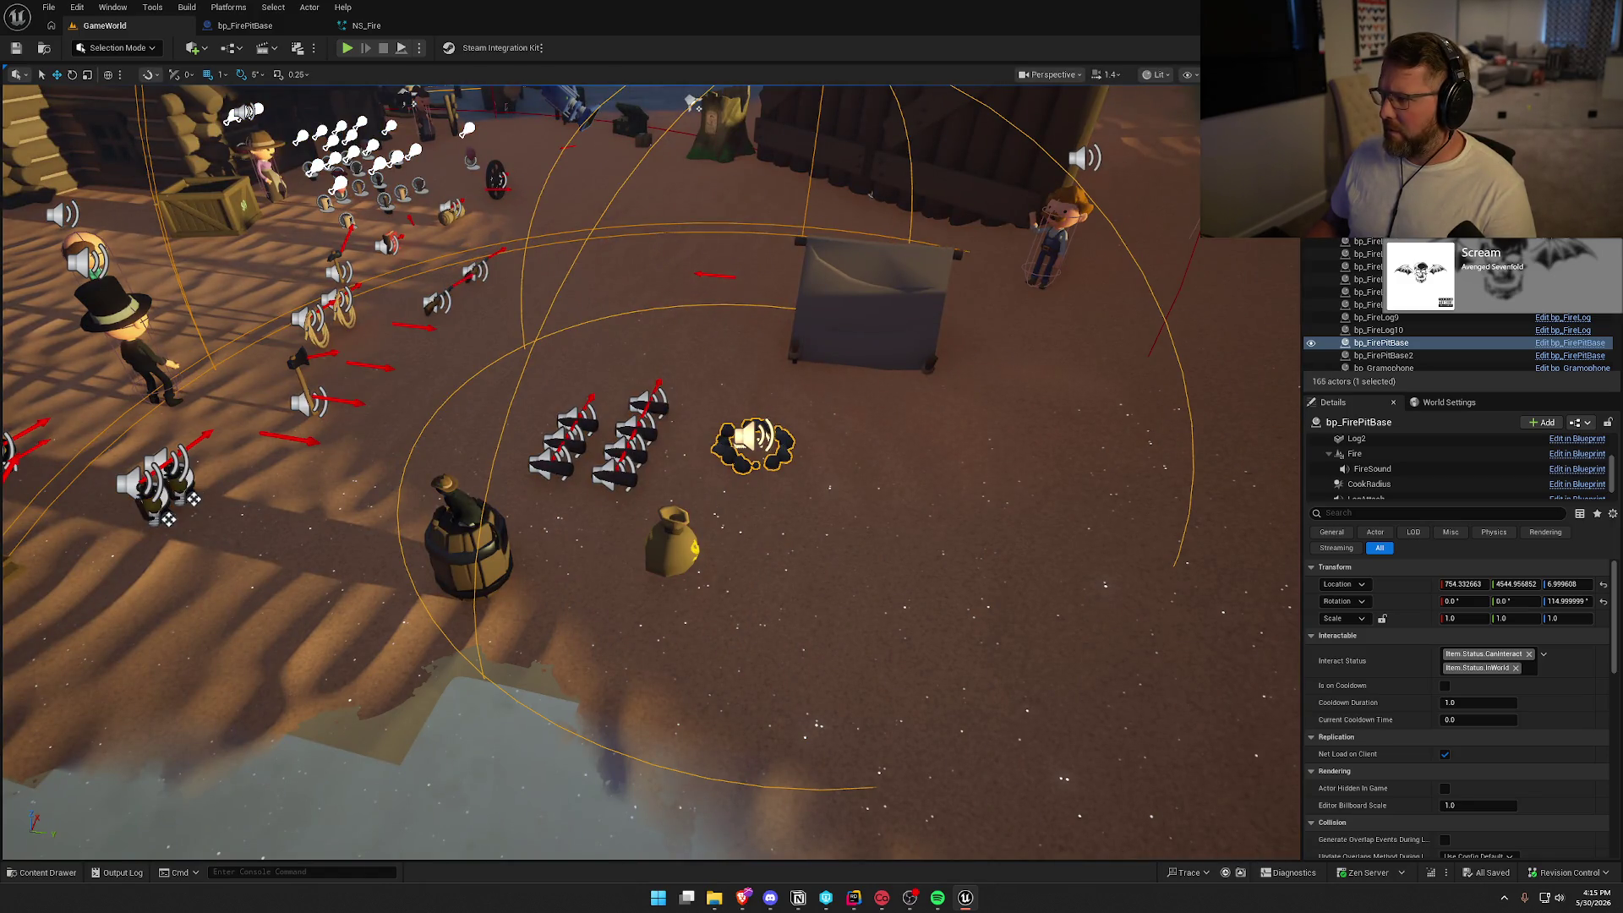
Check the viewport Scalability settings, then close them.
left_click(1289, 467)
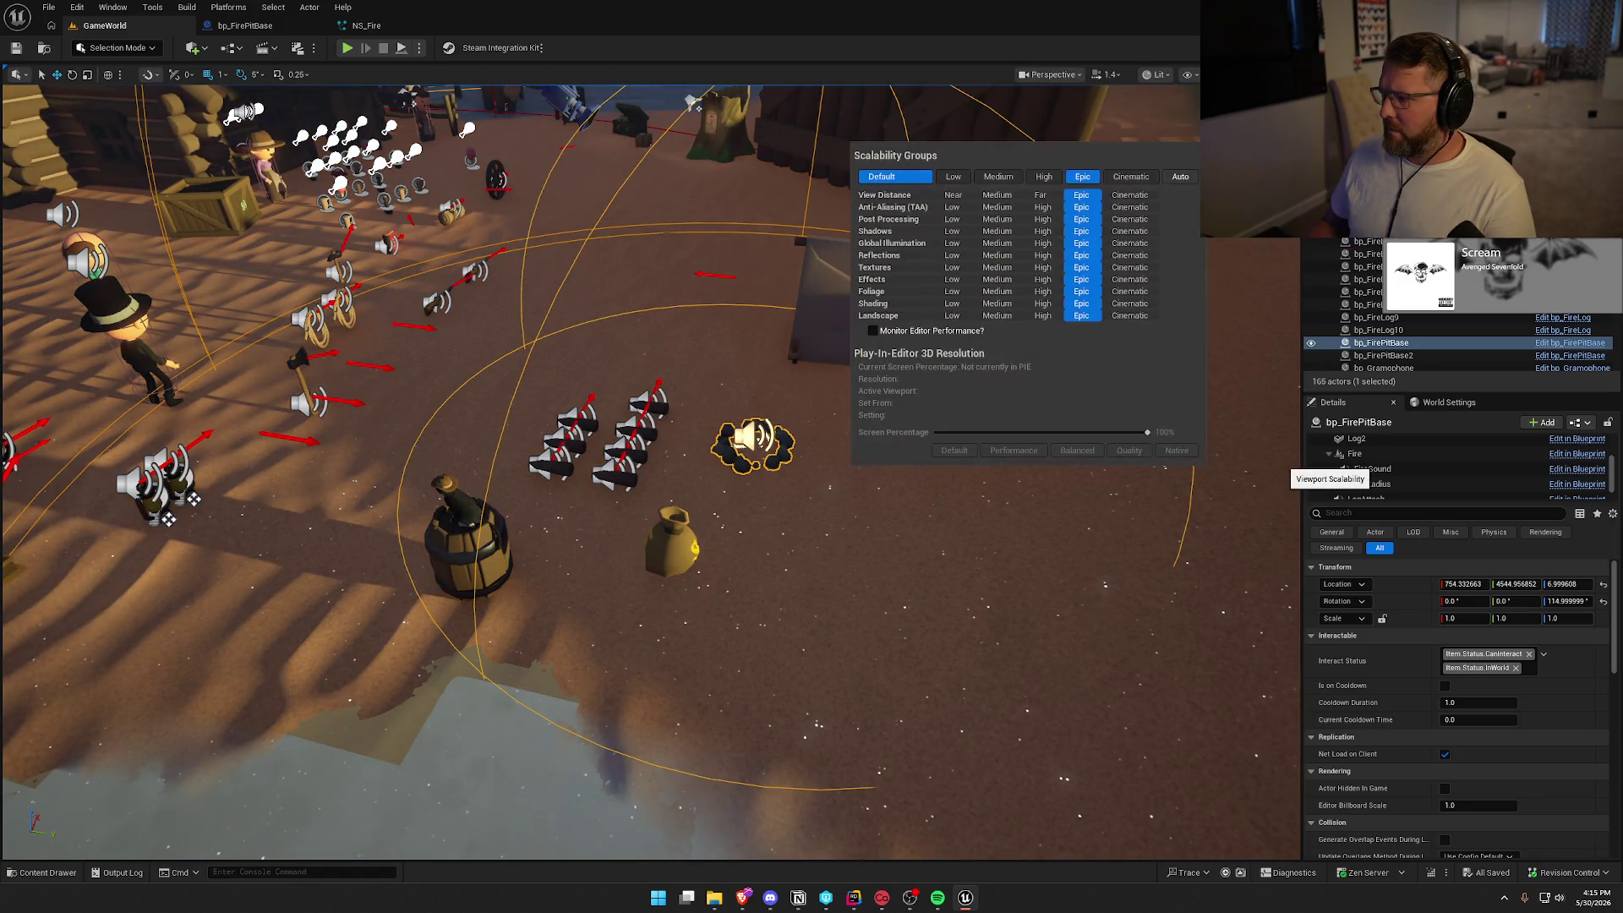
left_click(671, 349)
scroll(672, 349, "down", 5)
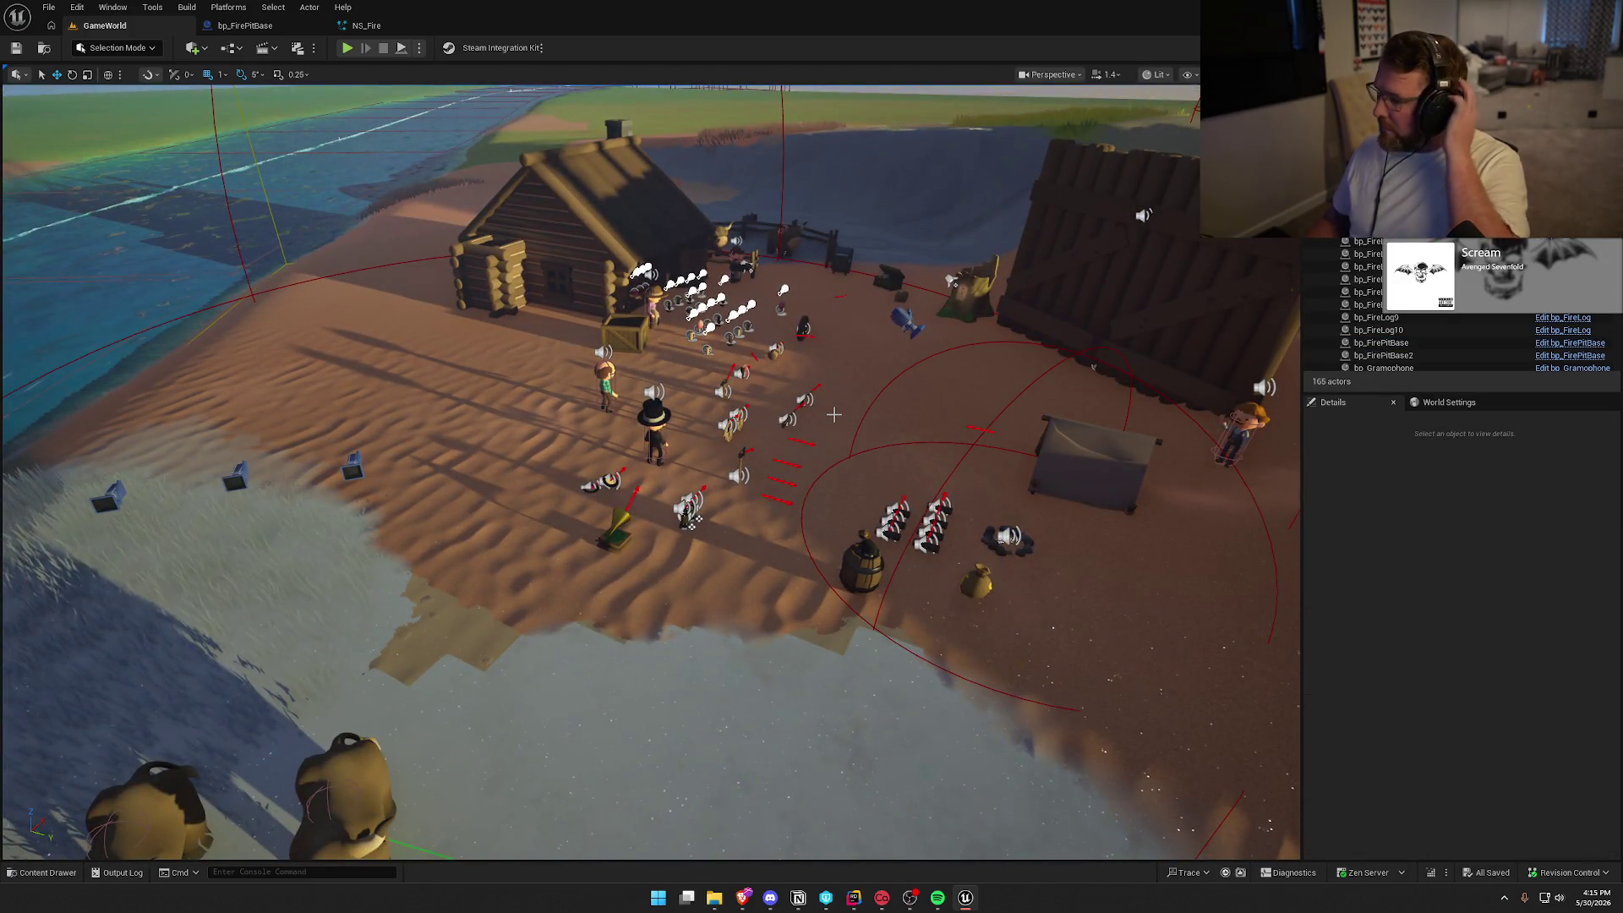
Start a new play session and review the pause menu's Settings and Graphics pages, then resume.
key("alt+p")
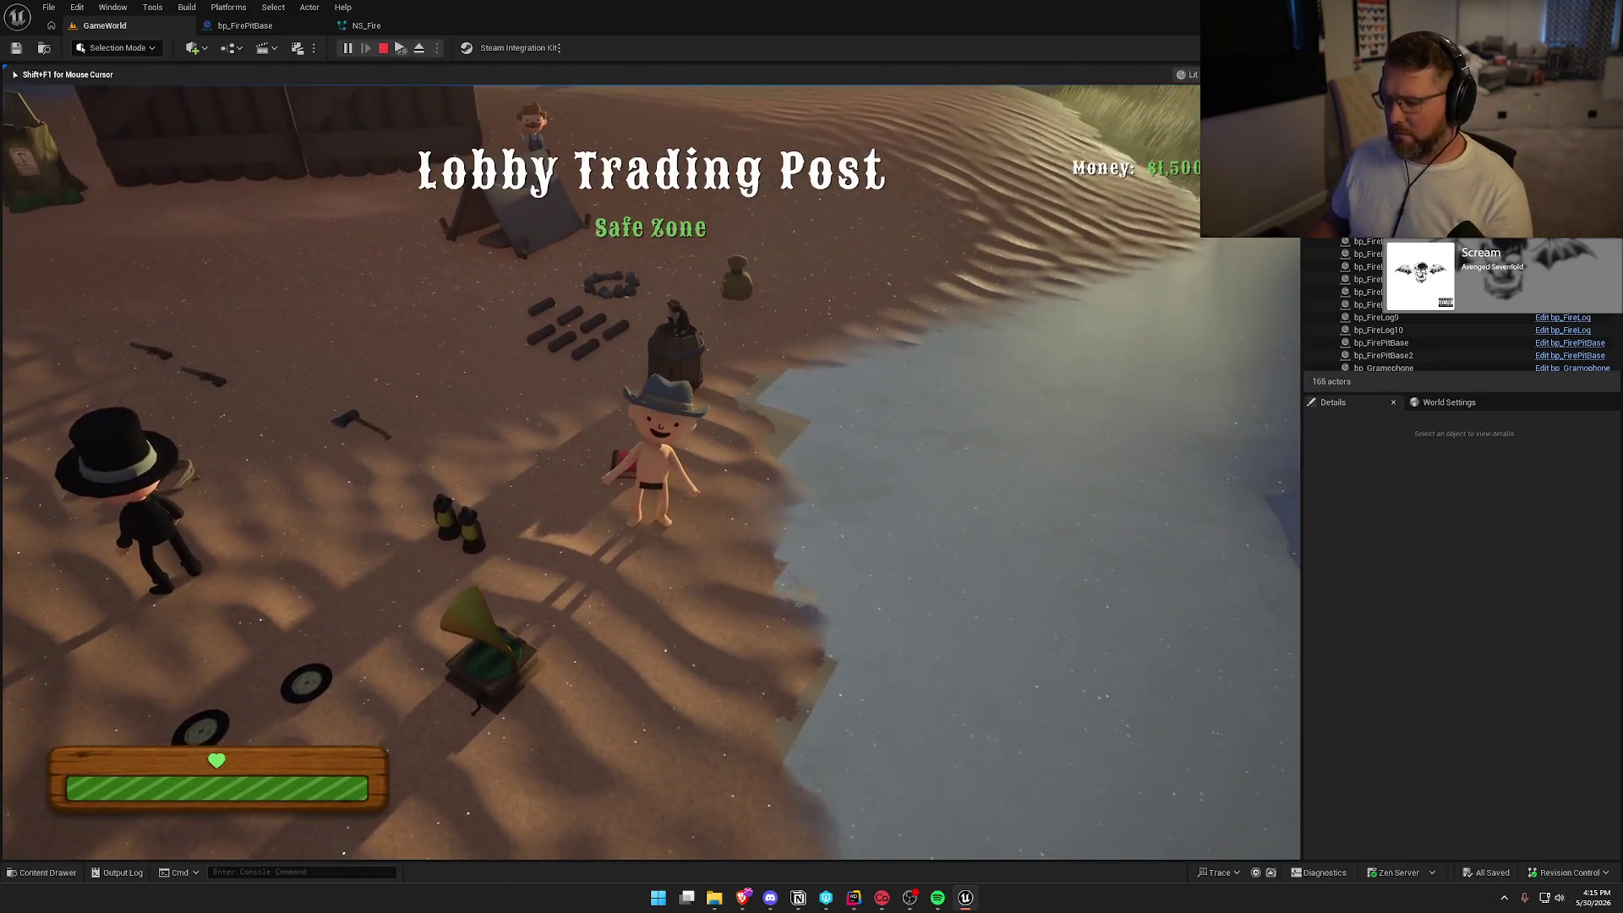
key("Escape")
left_click(649, 385)
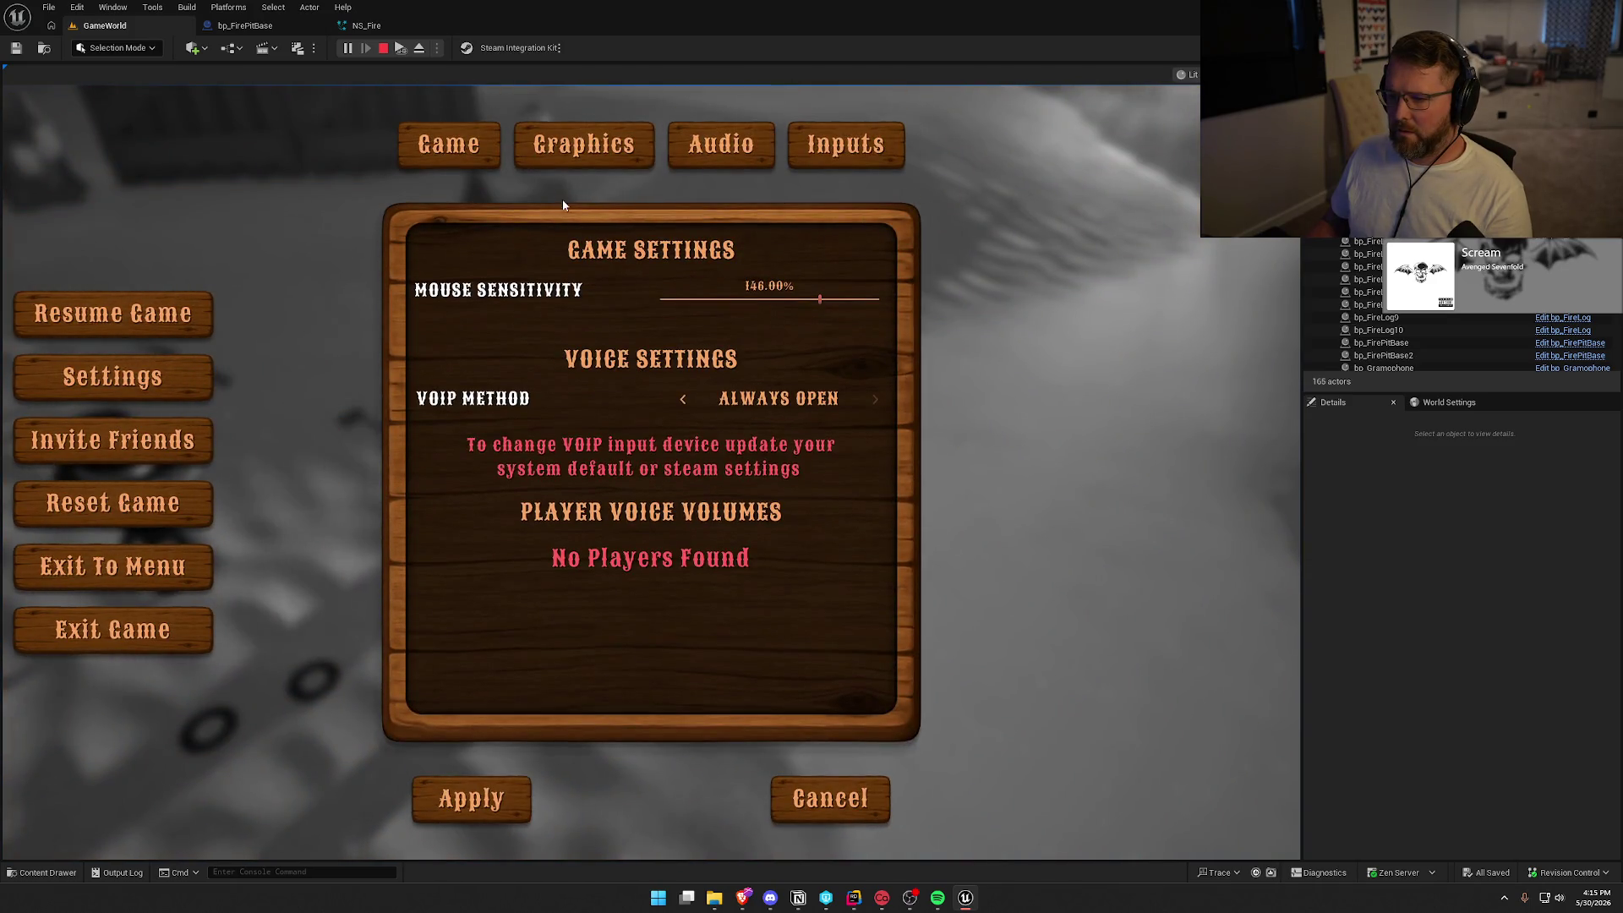
left_click(565, 148)
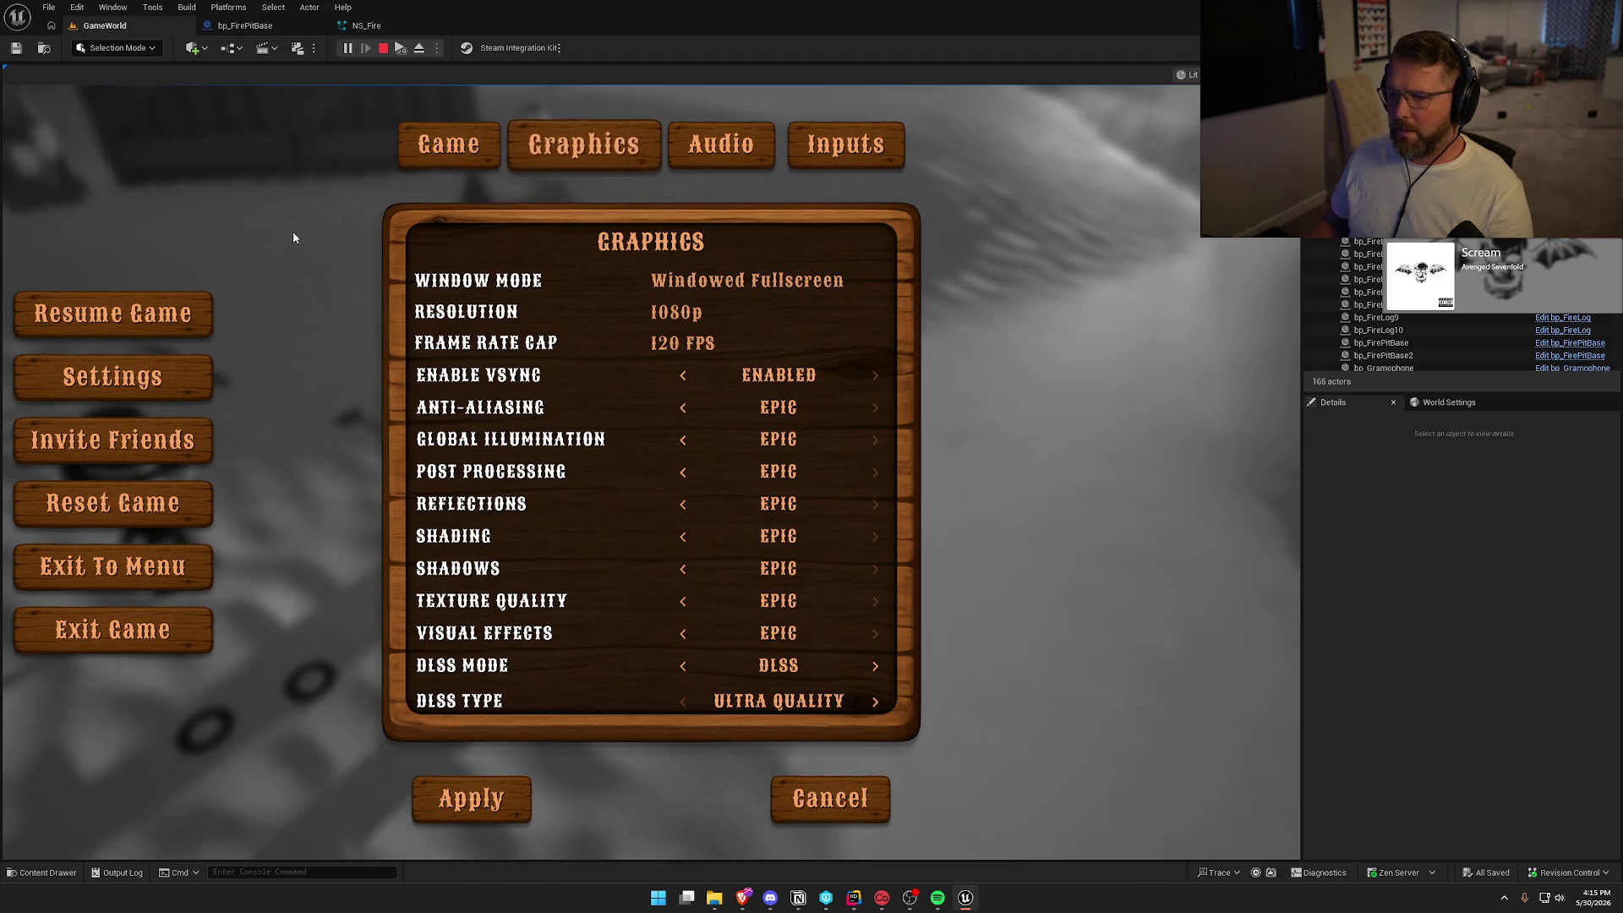
left_click(471, 799)
left_click(600, 313)
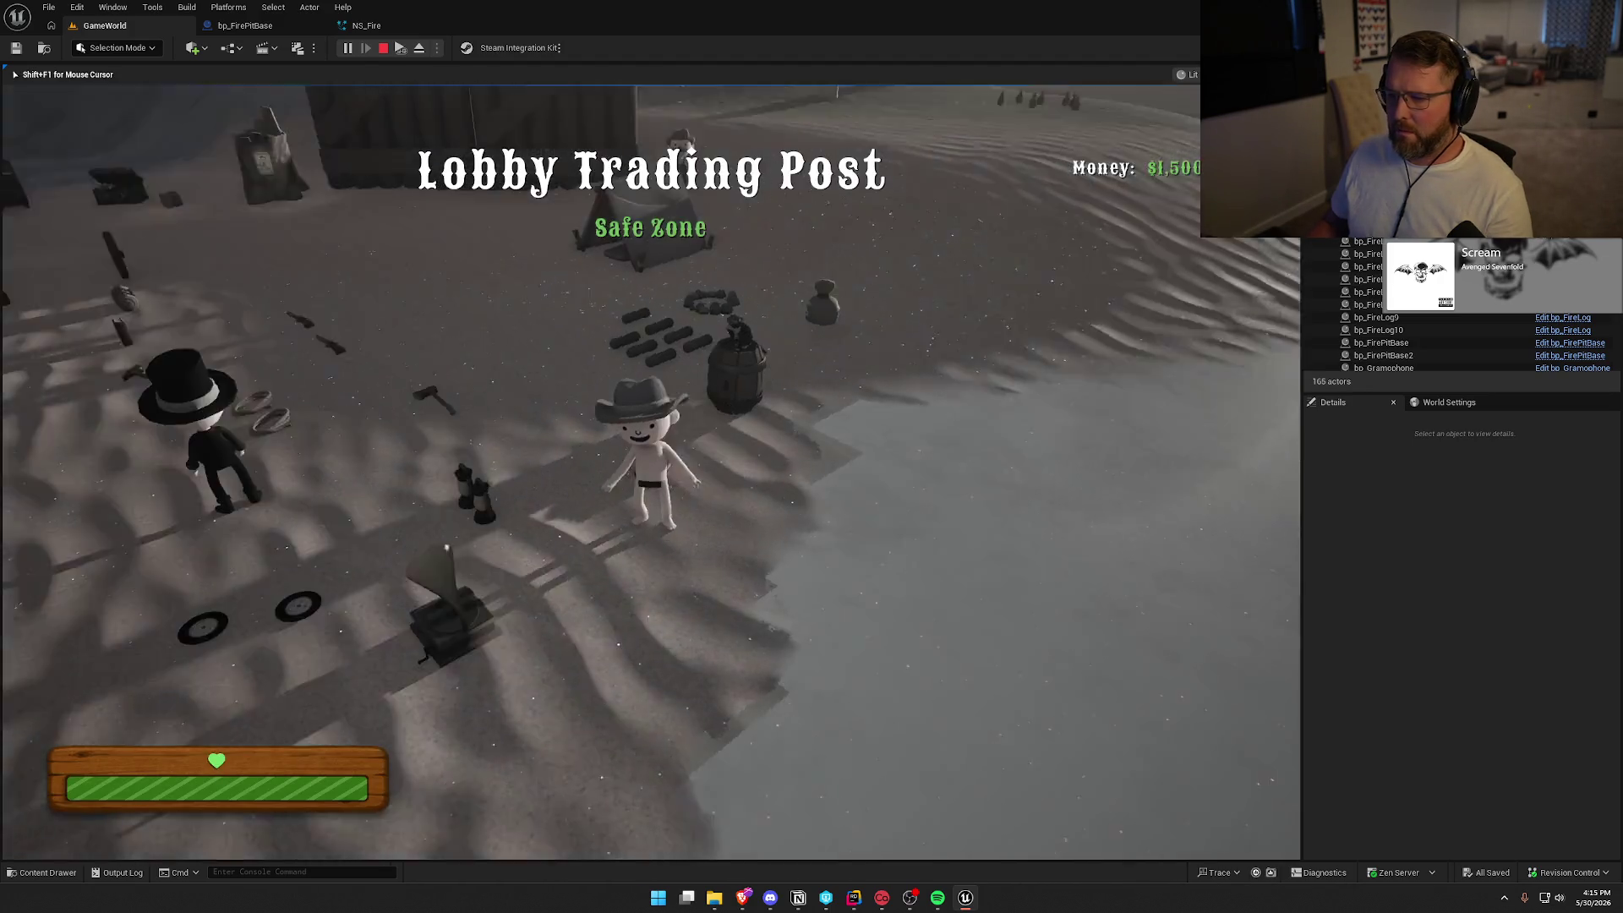
Run to the barrel and tent, interact to earn money, then stop the session.
key("shift+w")
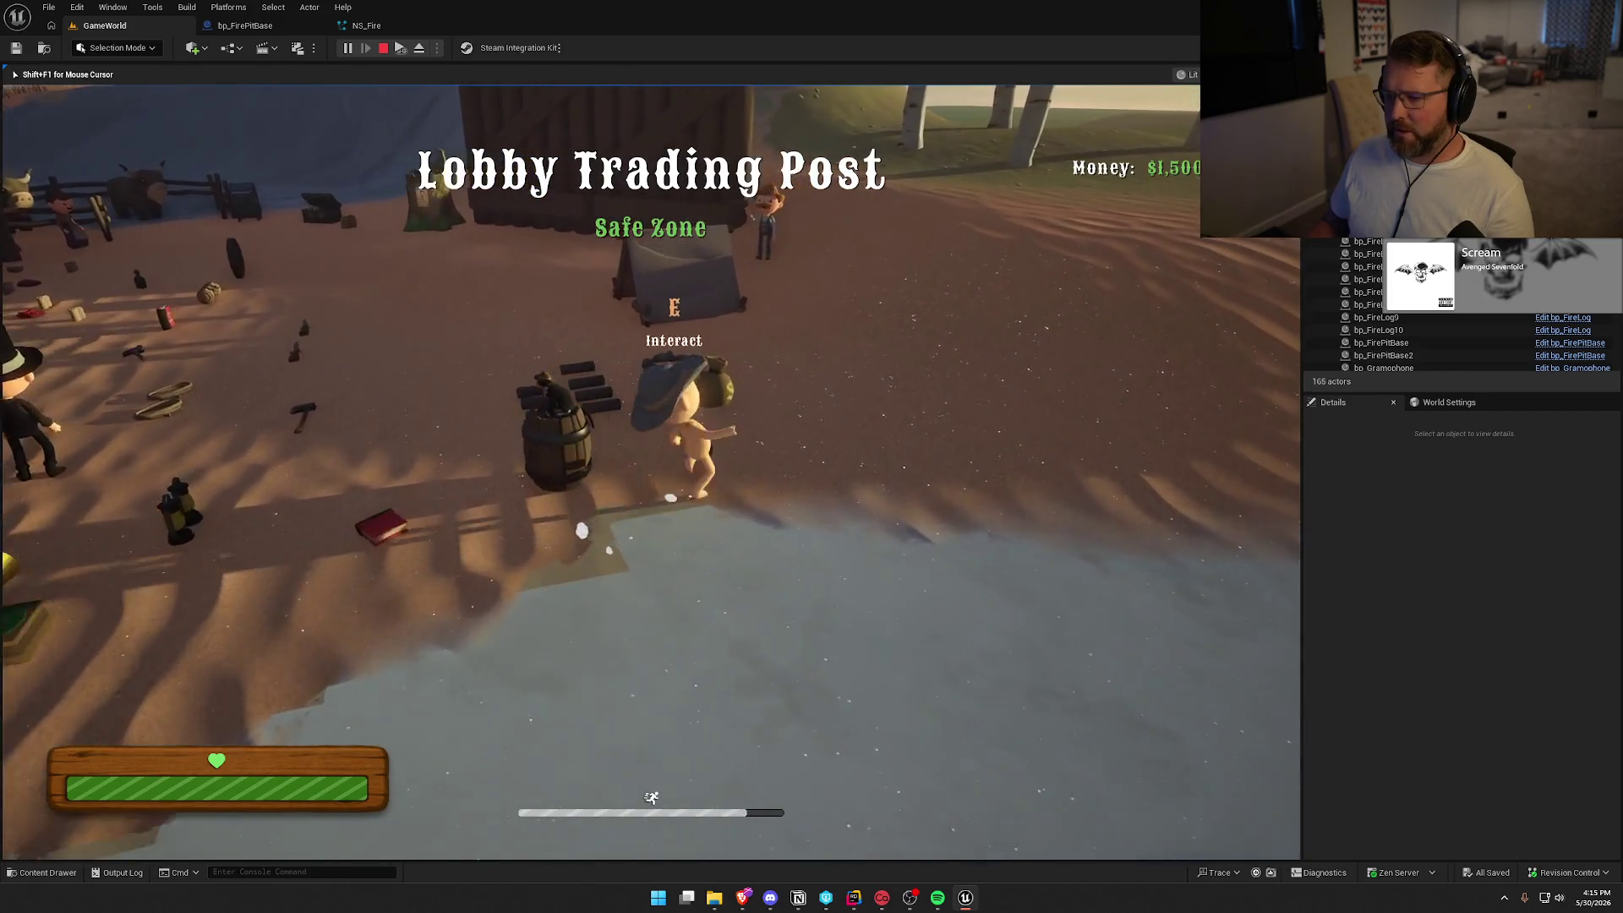
key("e")
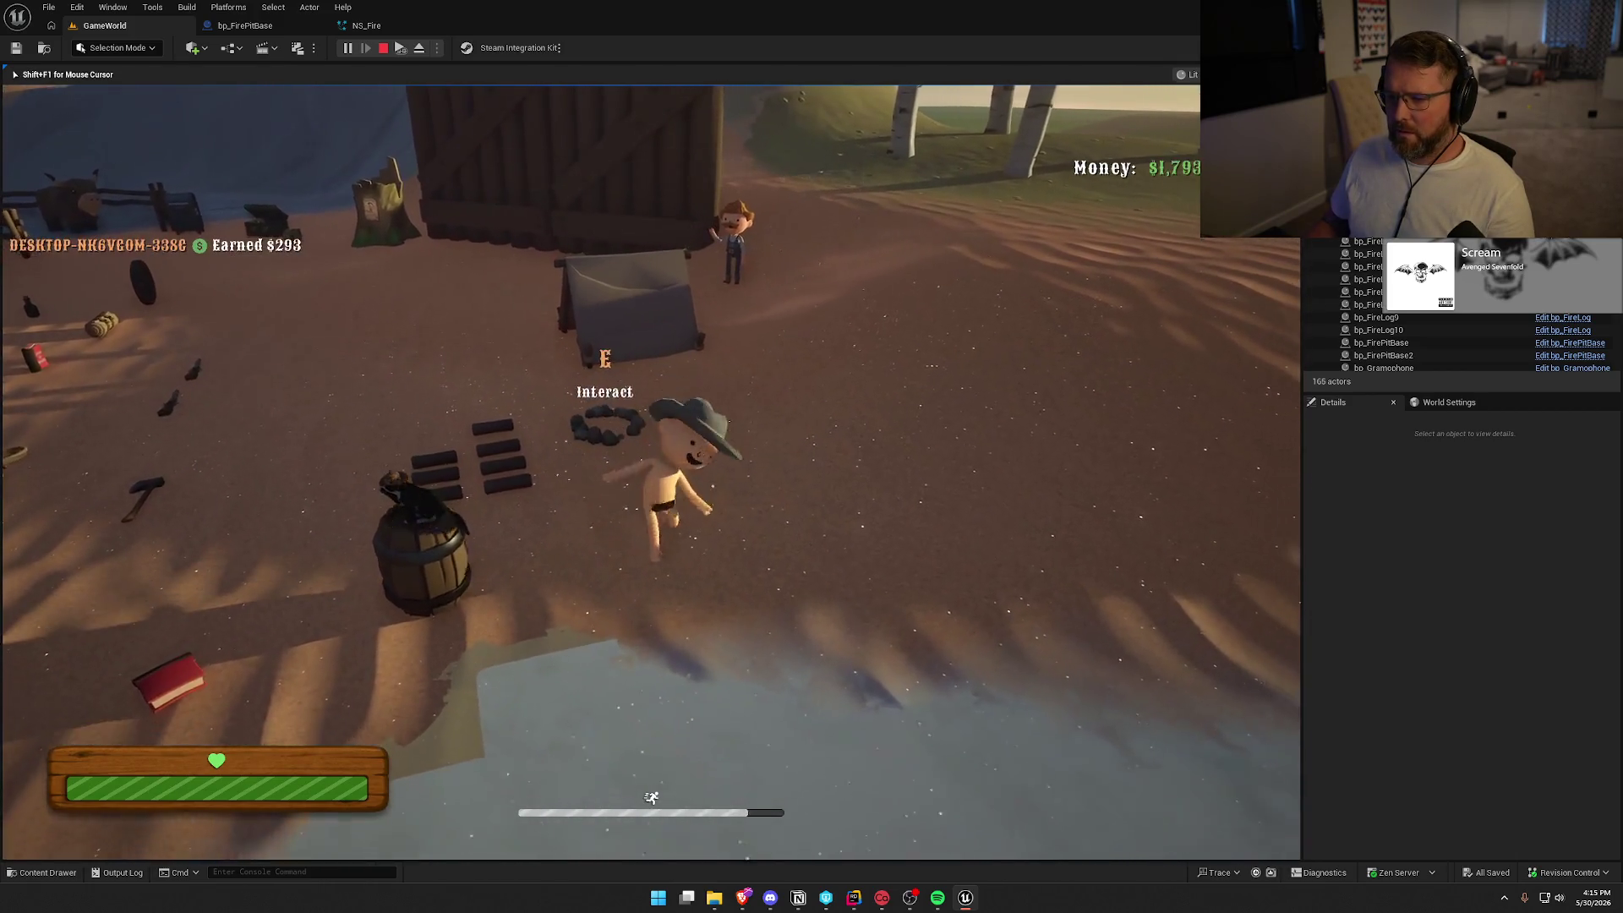
key("w")
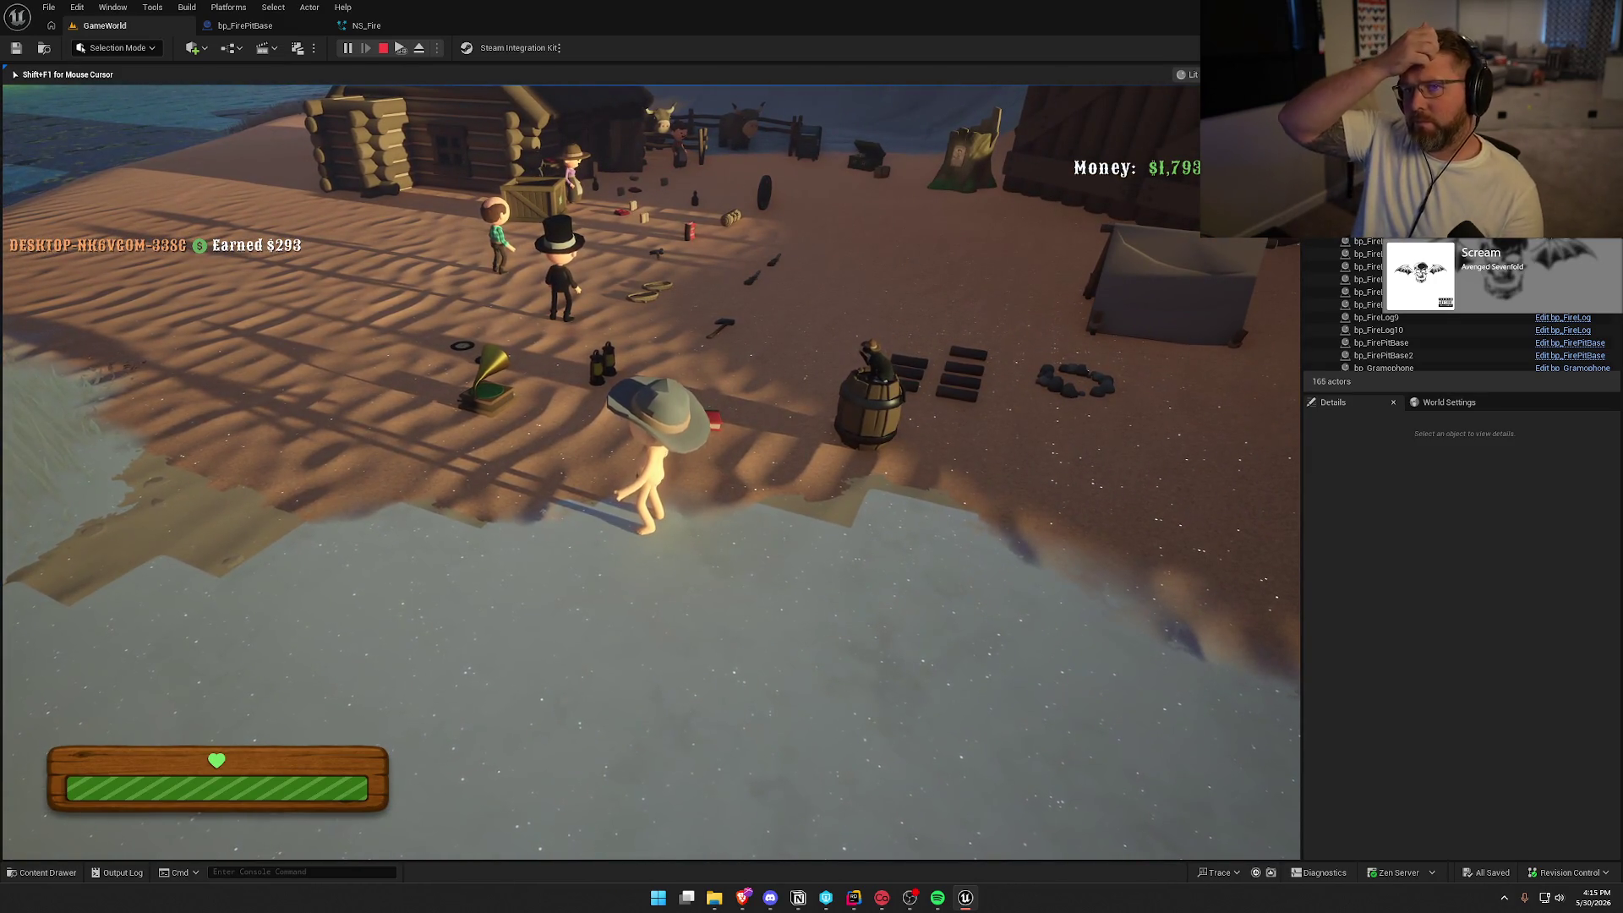
key("Escape")
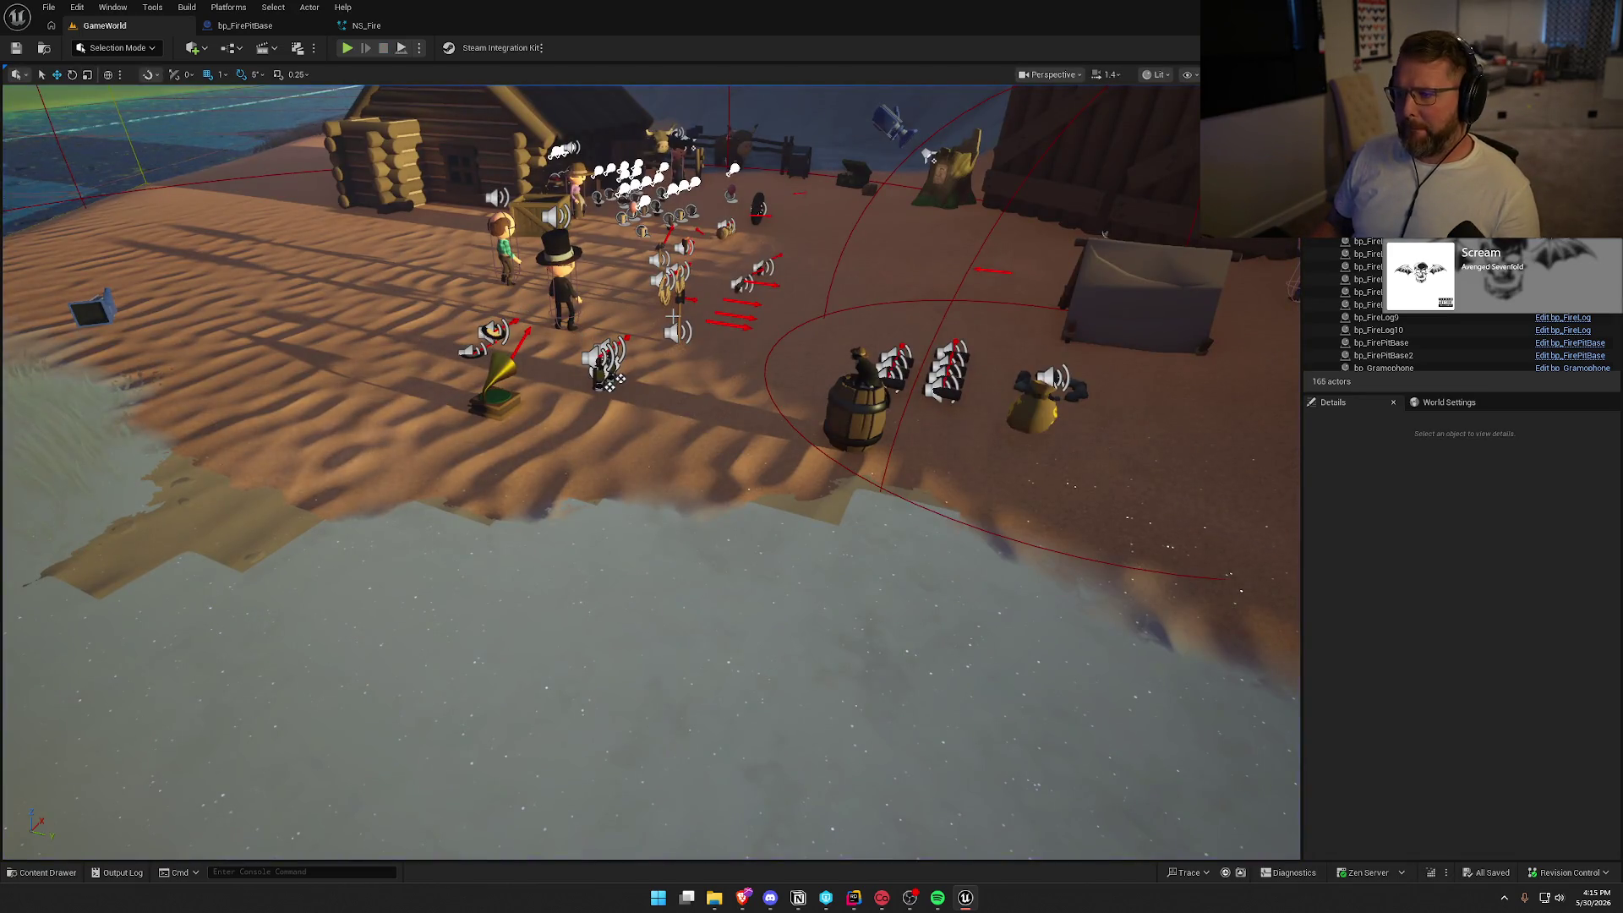
Open UI_SettingsRow_VOIP from the Content/UI/Settings folder in the Content Drawer.
key("ctrl+space")
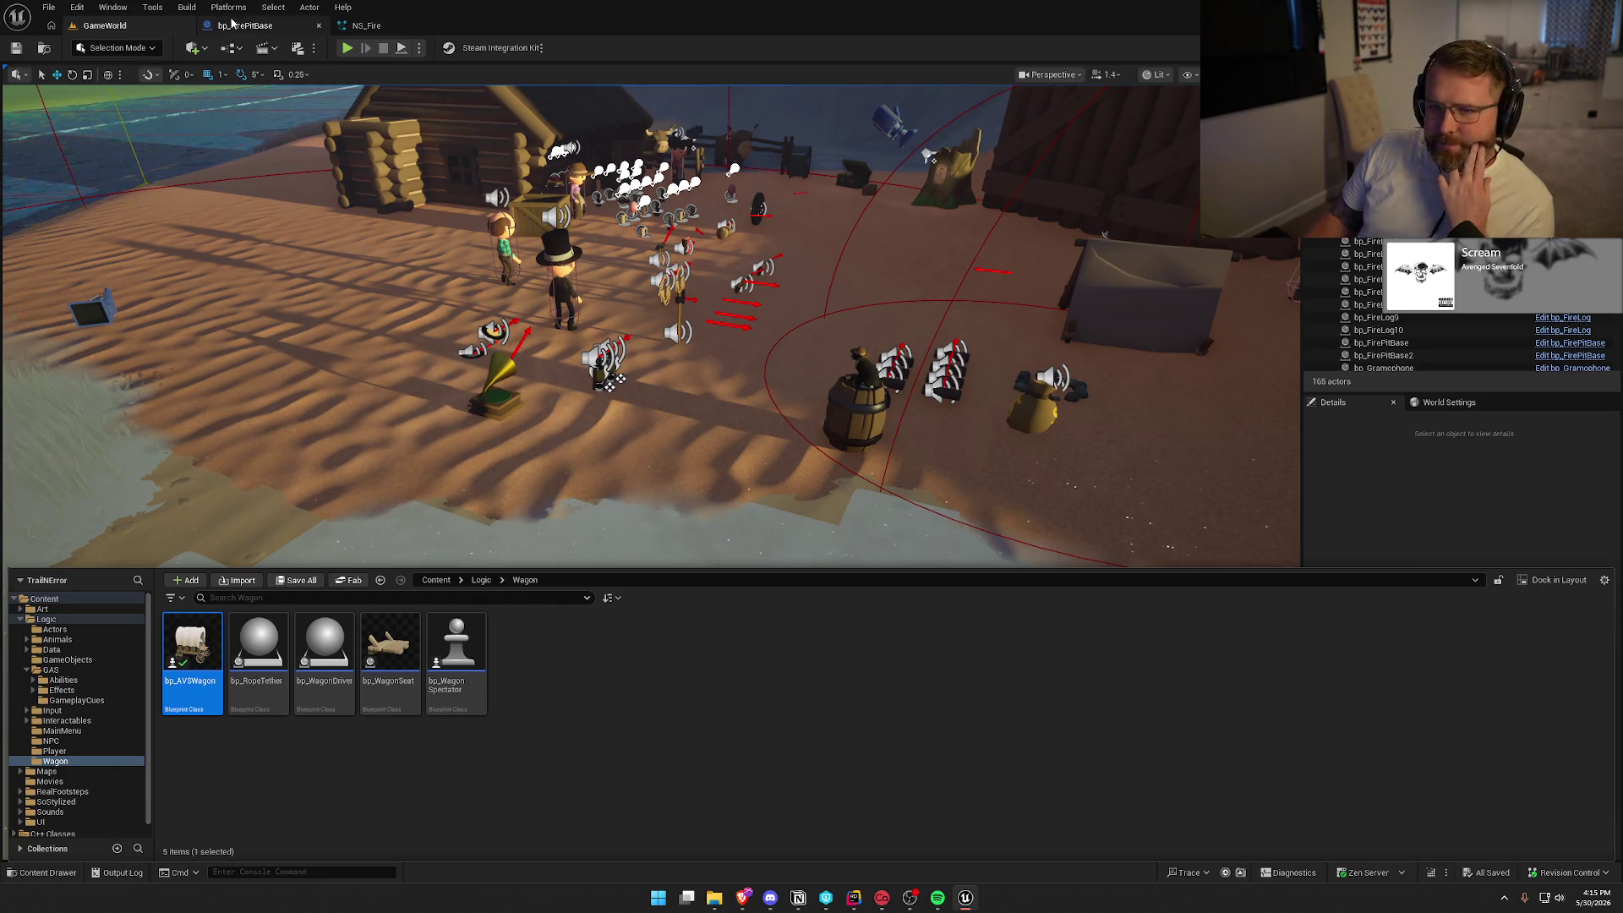
key("ctrl+space")
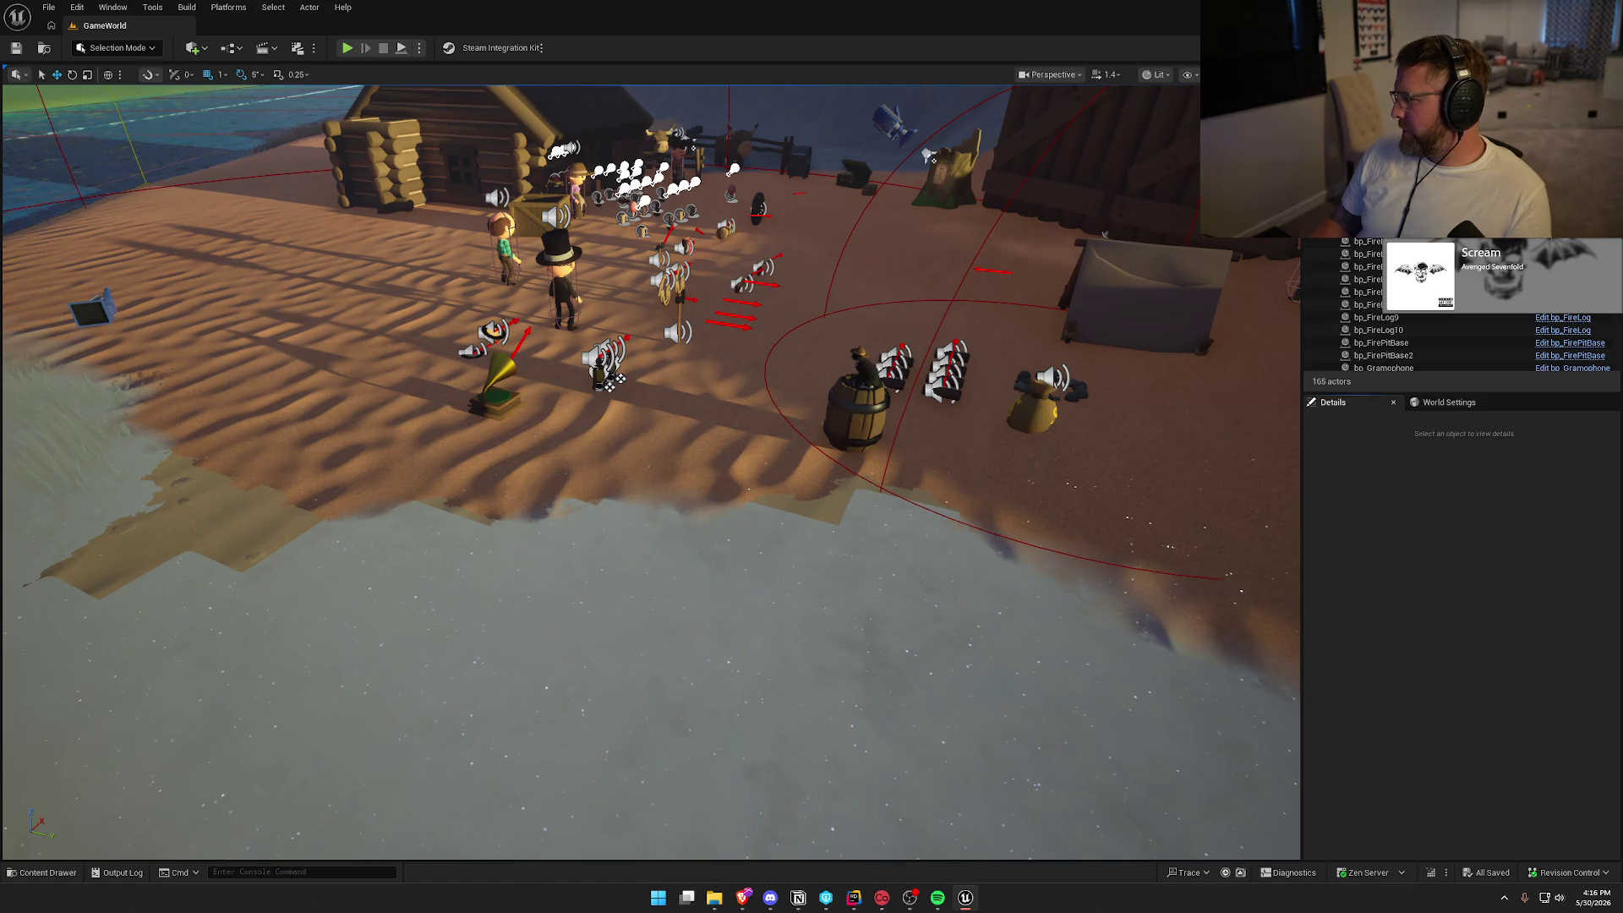
key("ctrl+space")
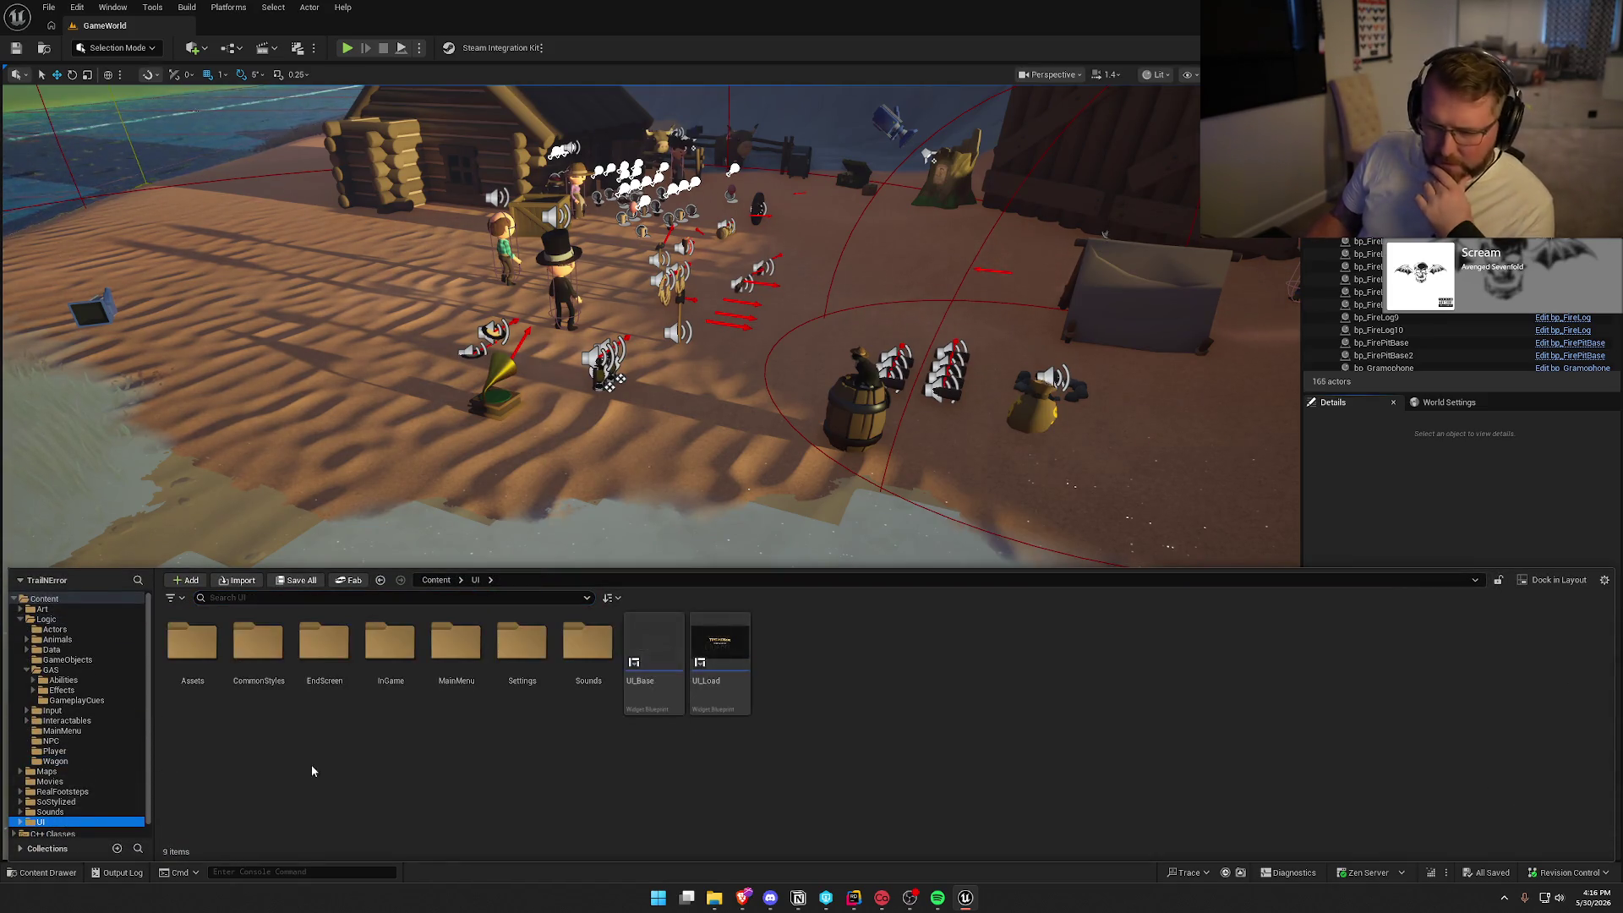
double_click(497, 647)
double_click(655, 660)
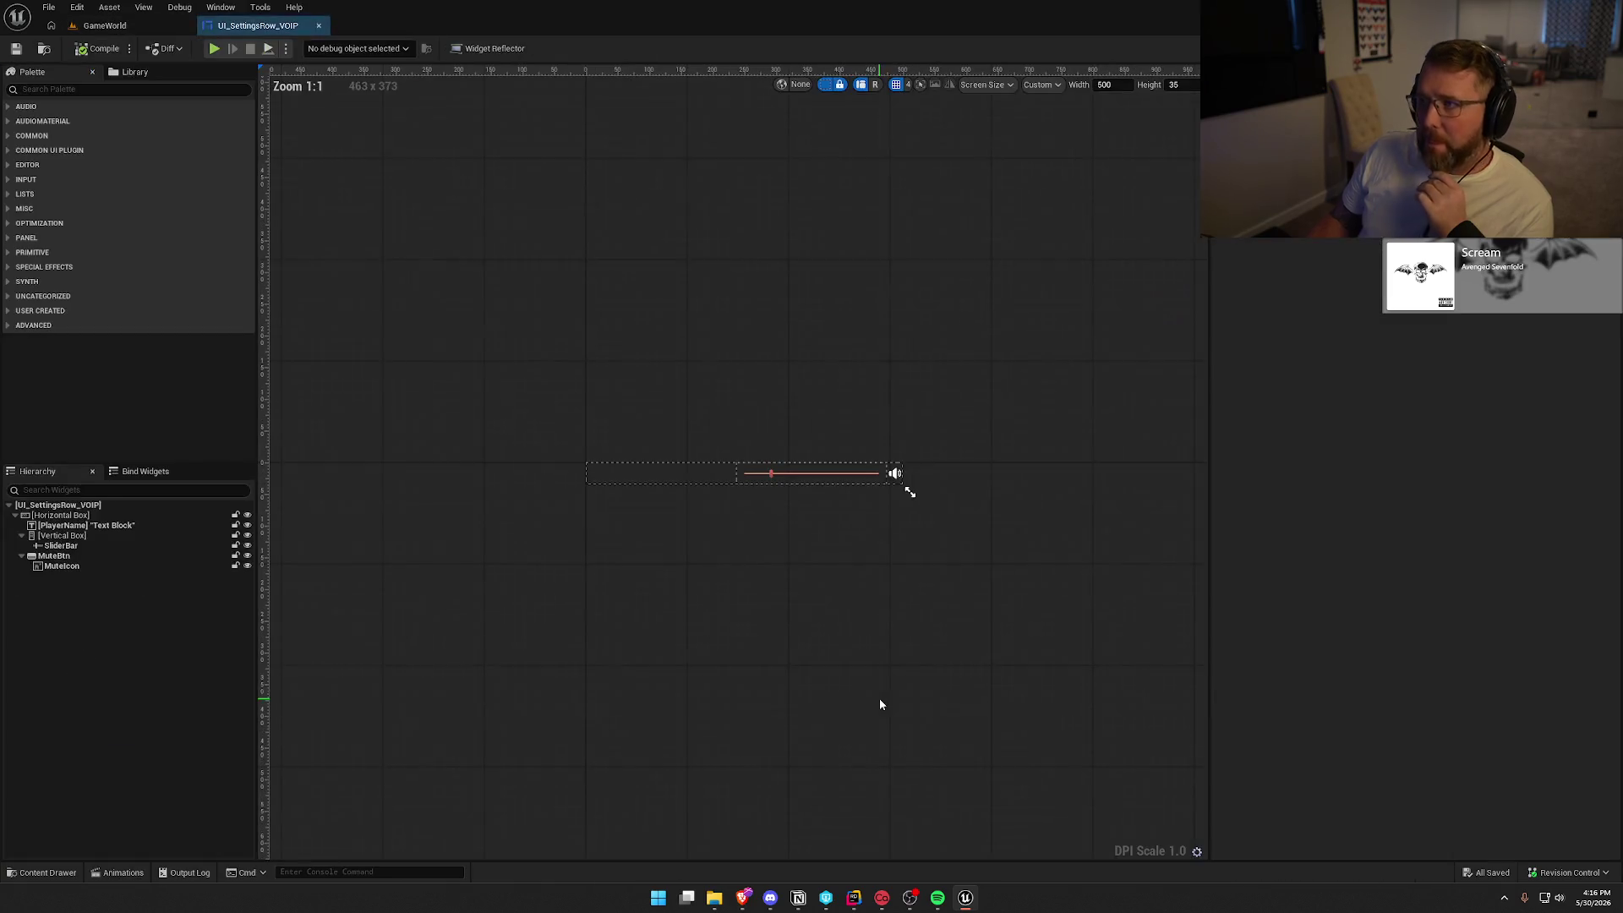
Change the SliderBar's Max Value from 5.0 to 2.0.
left_click(824, 473)
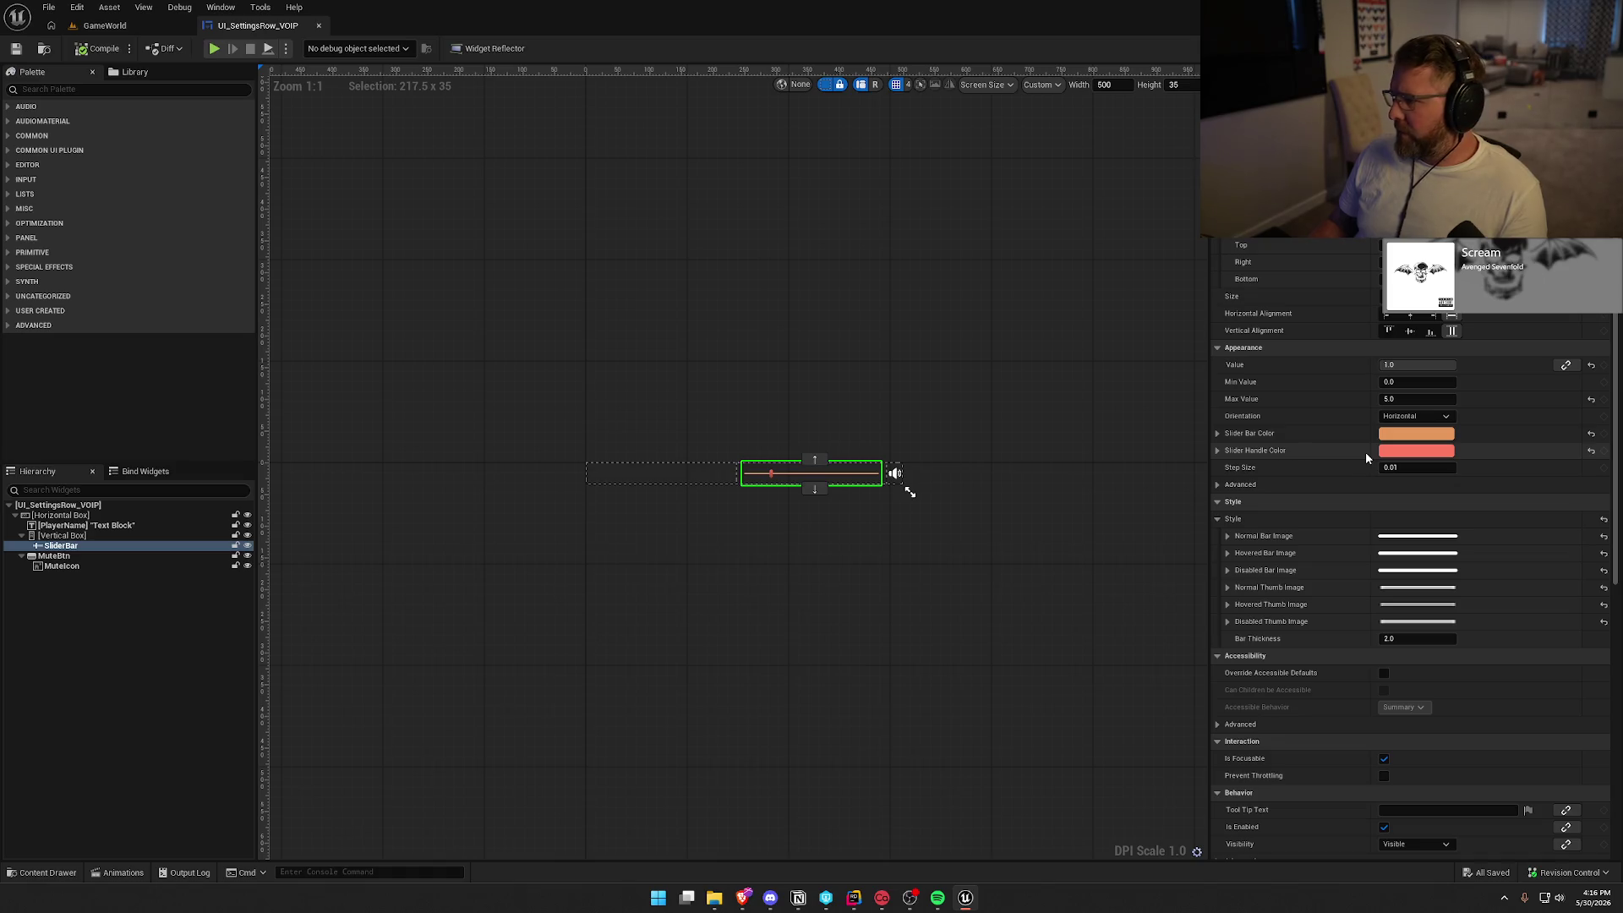
left_click(1419, 400)
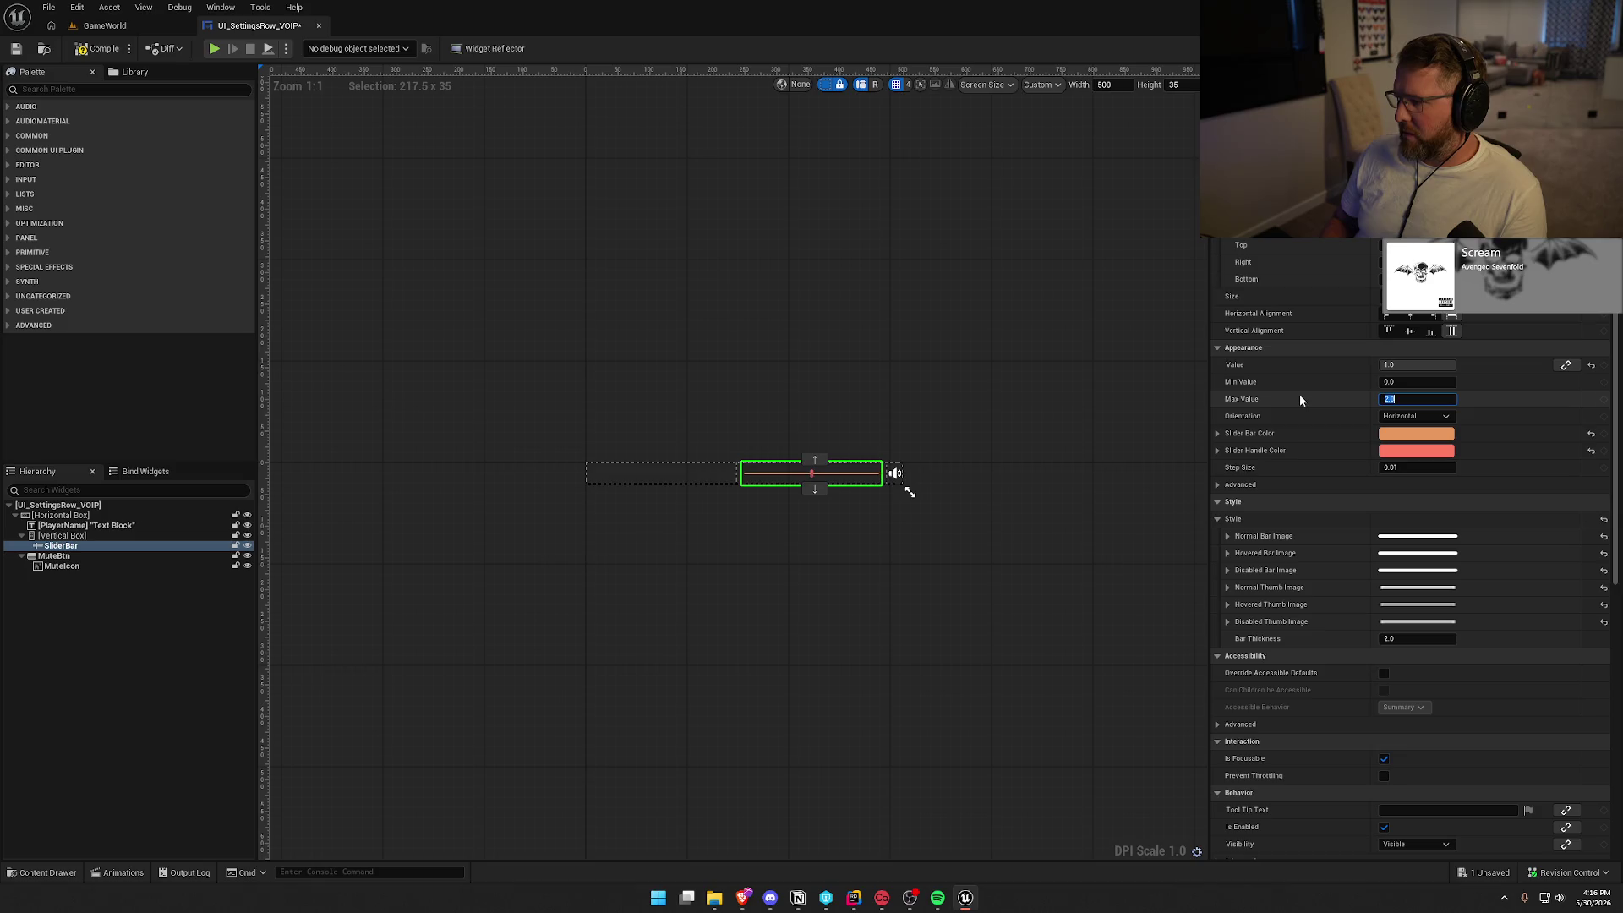
key("Return")
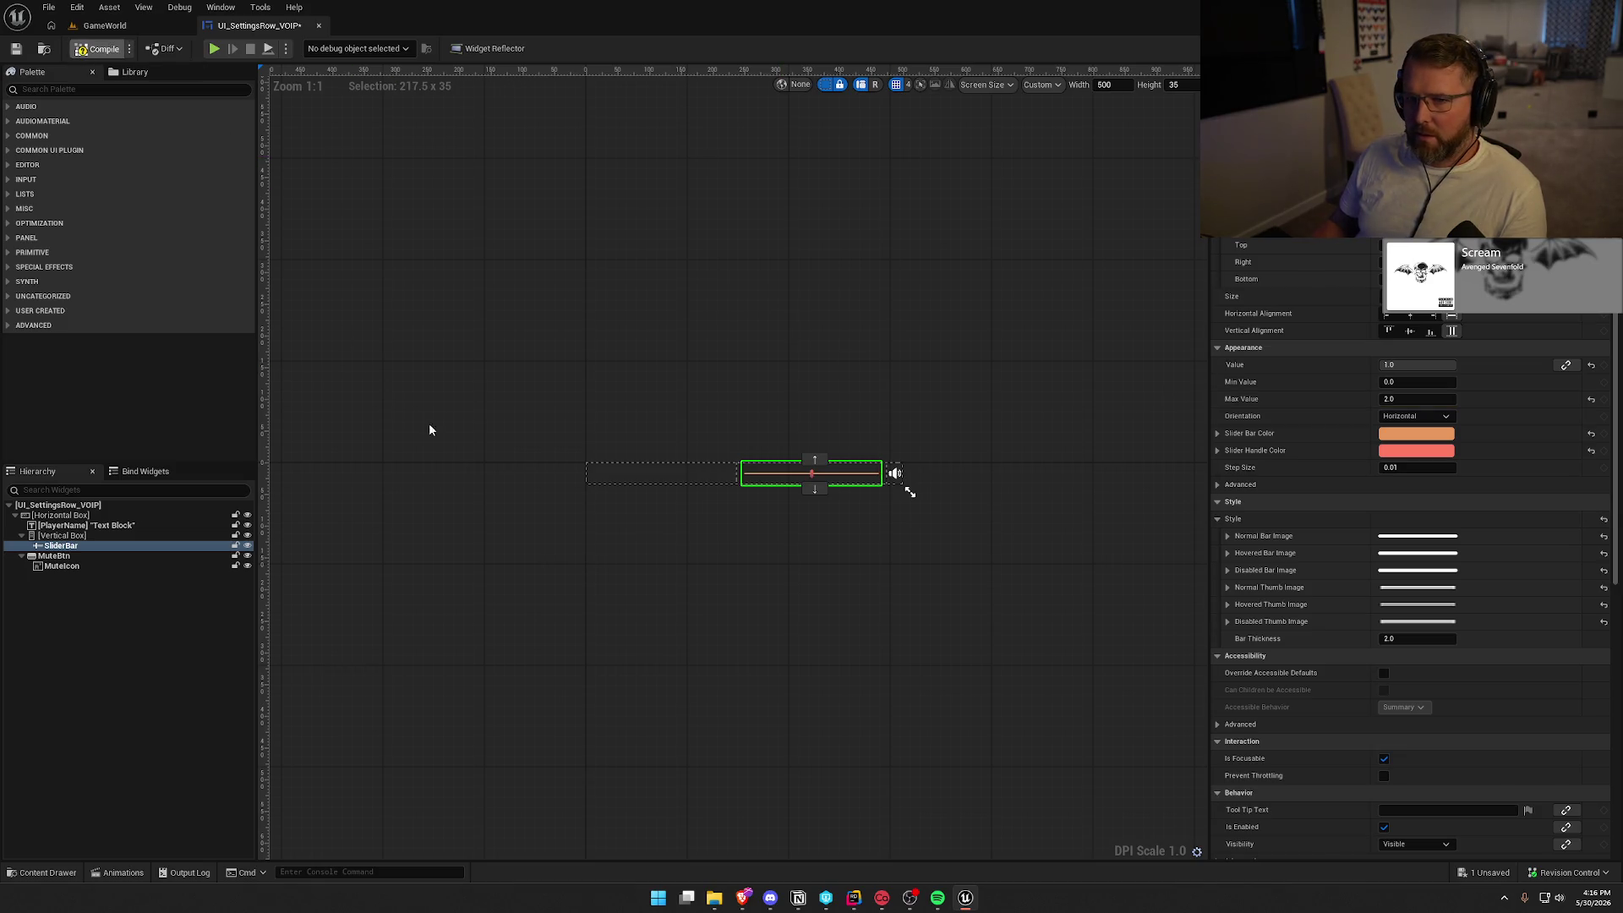
Save the VOIP settings row widget and switch to its EventGraph.
key("ctrl+shift+s")
left_click(803, 591)
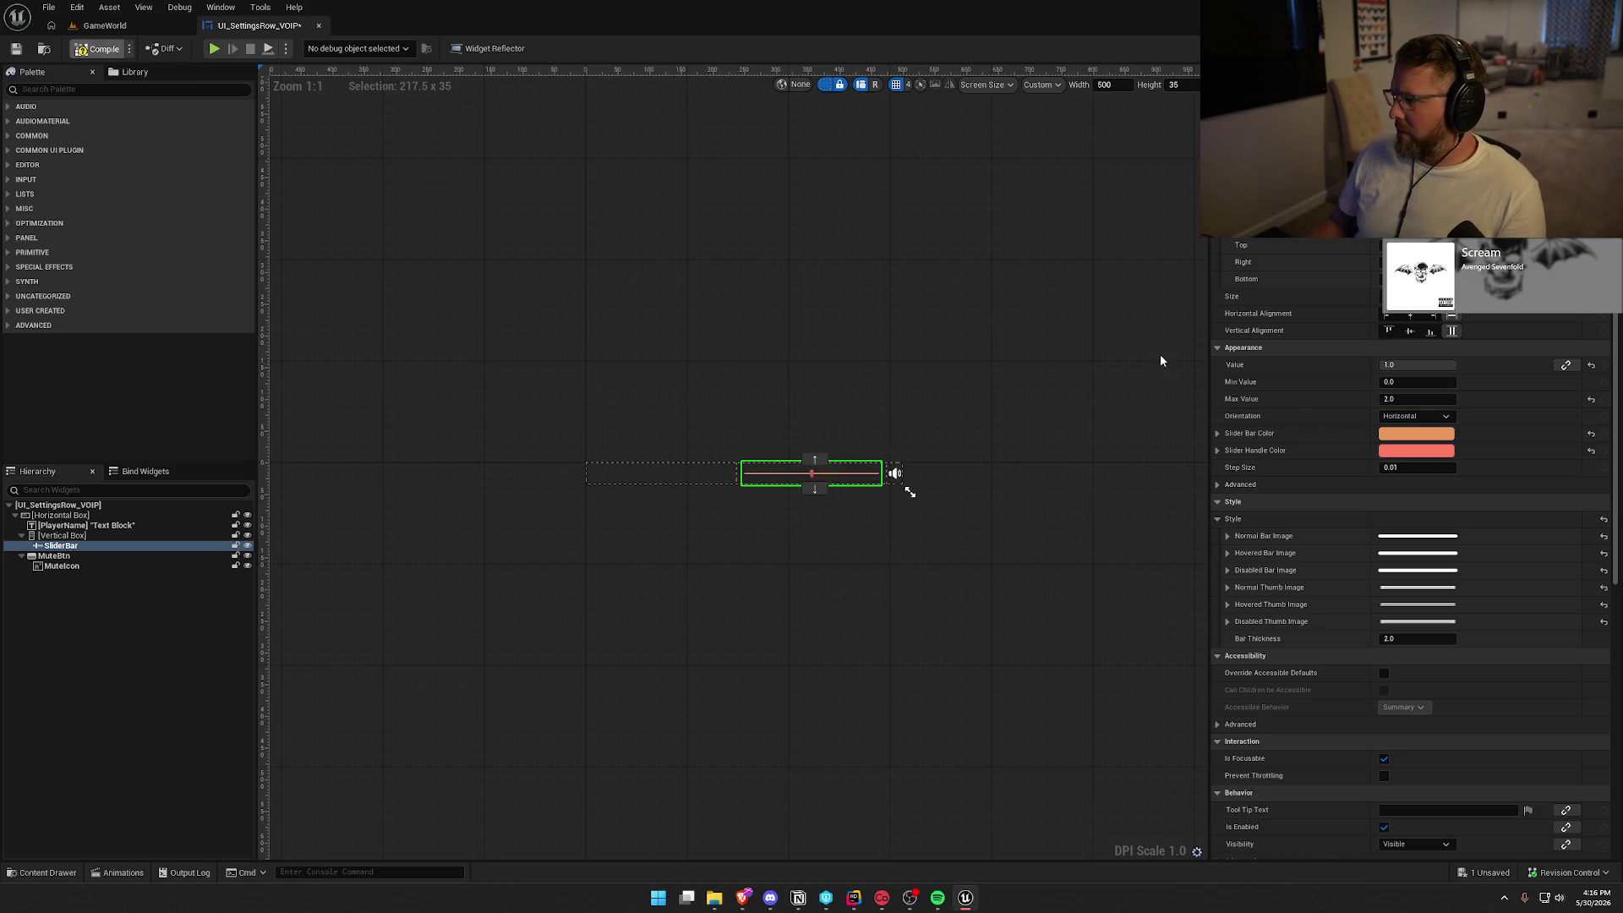
scroll(1351, 602, "down", 10)
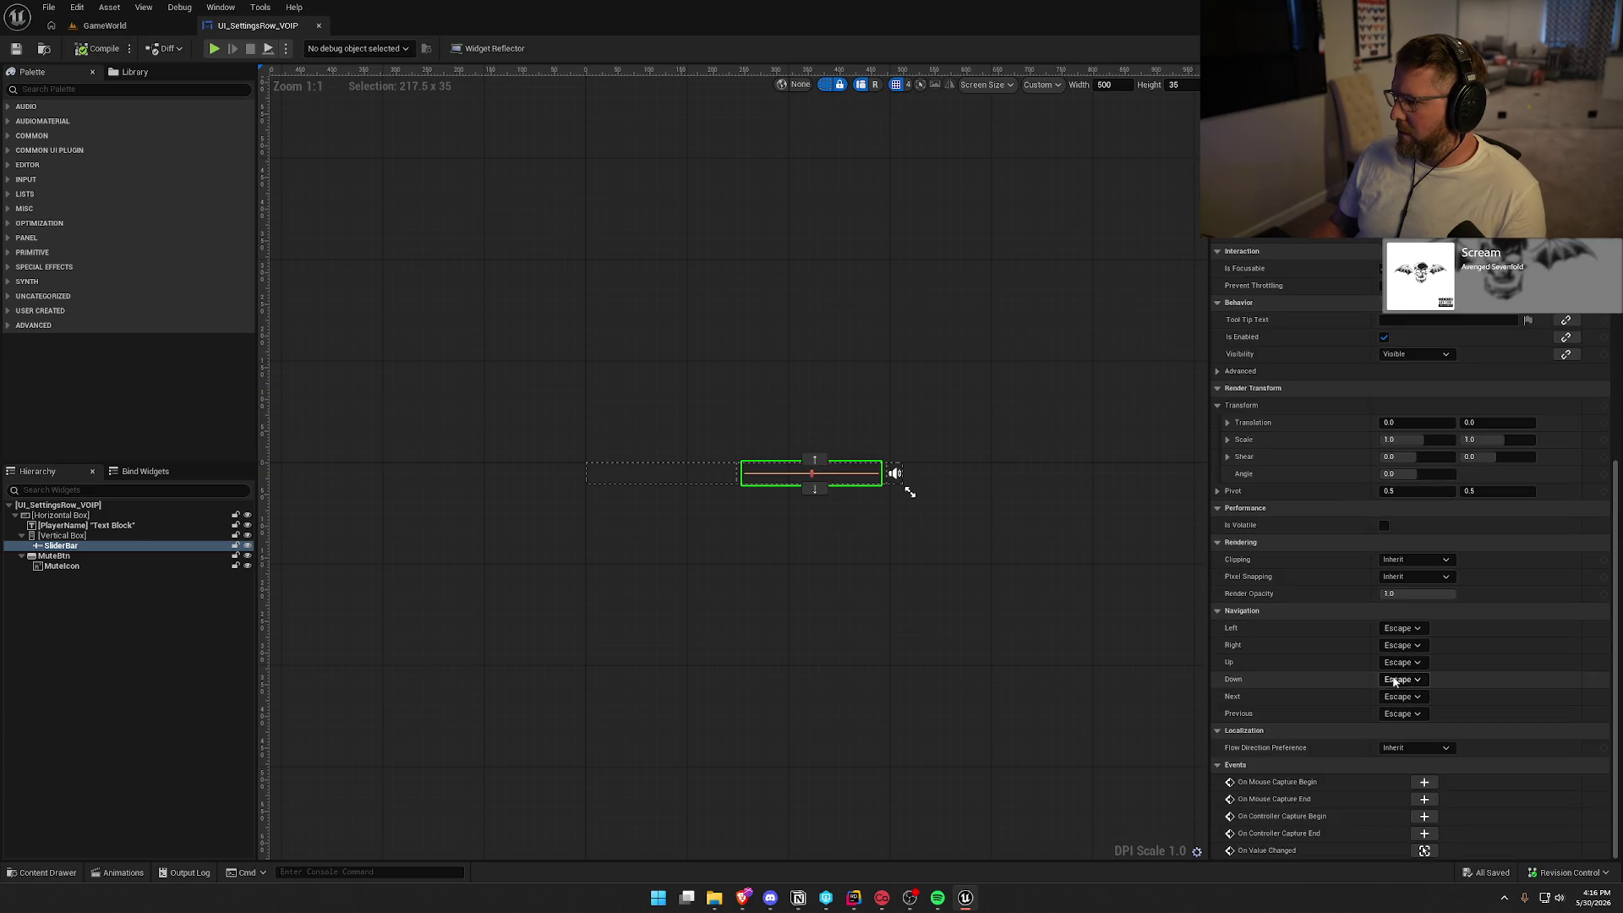
left_click(1424, 851)
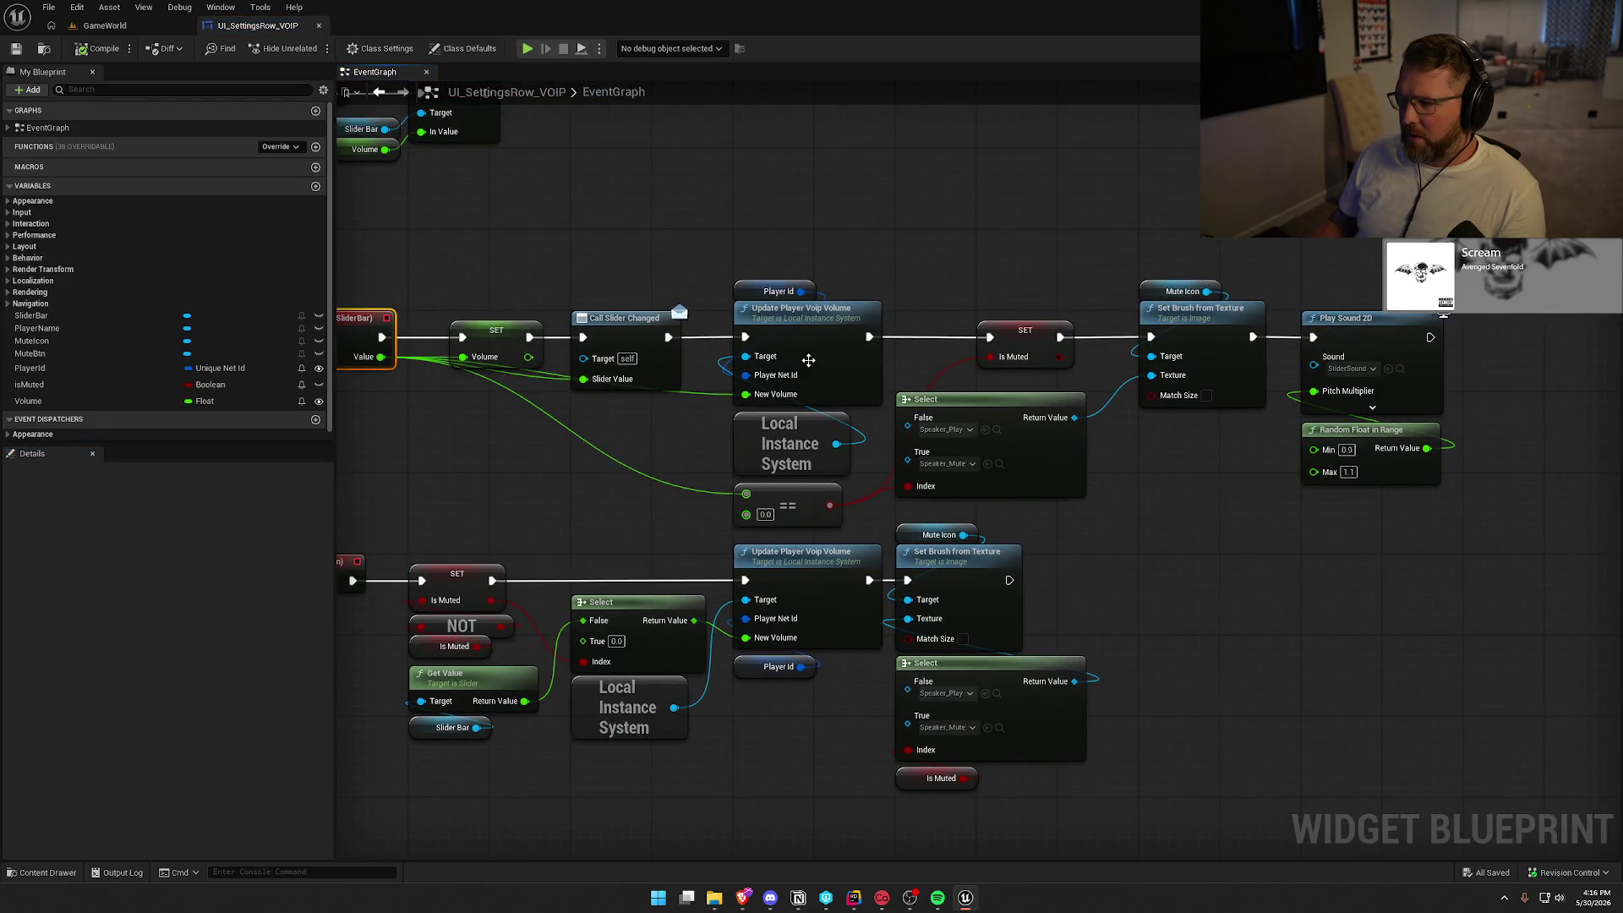
Inspect the On Value Changed and Event Construct nodes, then go back to GameWorld.
mouse_move(1184, 529)
left_mouse_down()
mouse_move(1103, 519)
mouse_move(1329, 498)
mouse_move(1264, 509)
left_mouse_up()
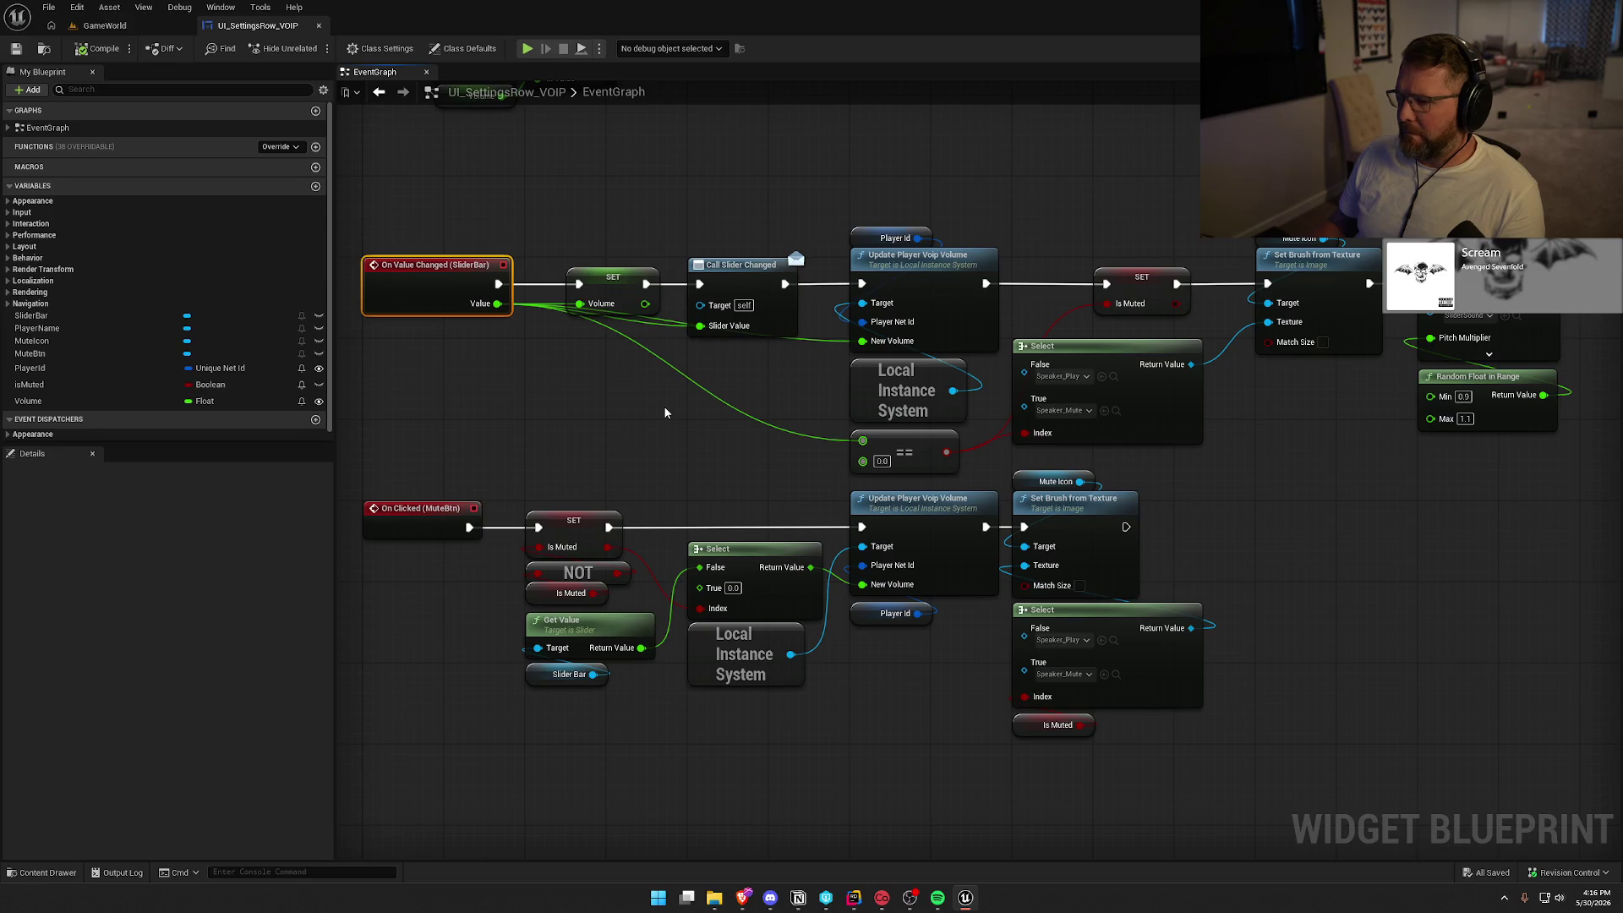
mouse_move(665, 413)
left_mouse_down()
mouse_move(735, 609)
mouse_move(747, 909)
mouse_move(657, 543)
left_mouse_up()
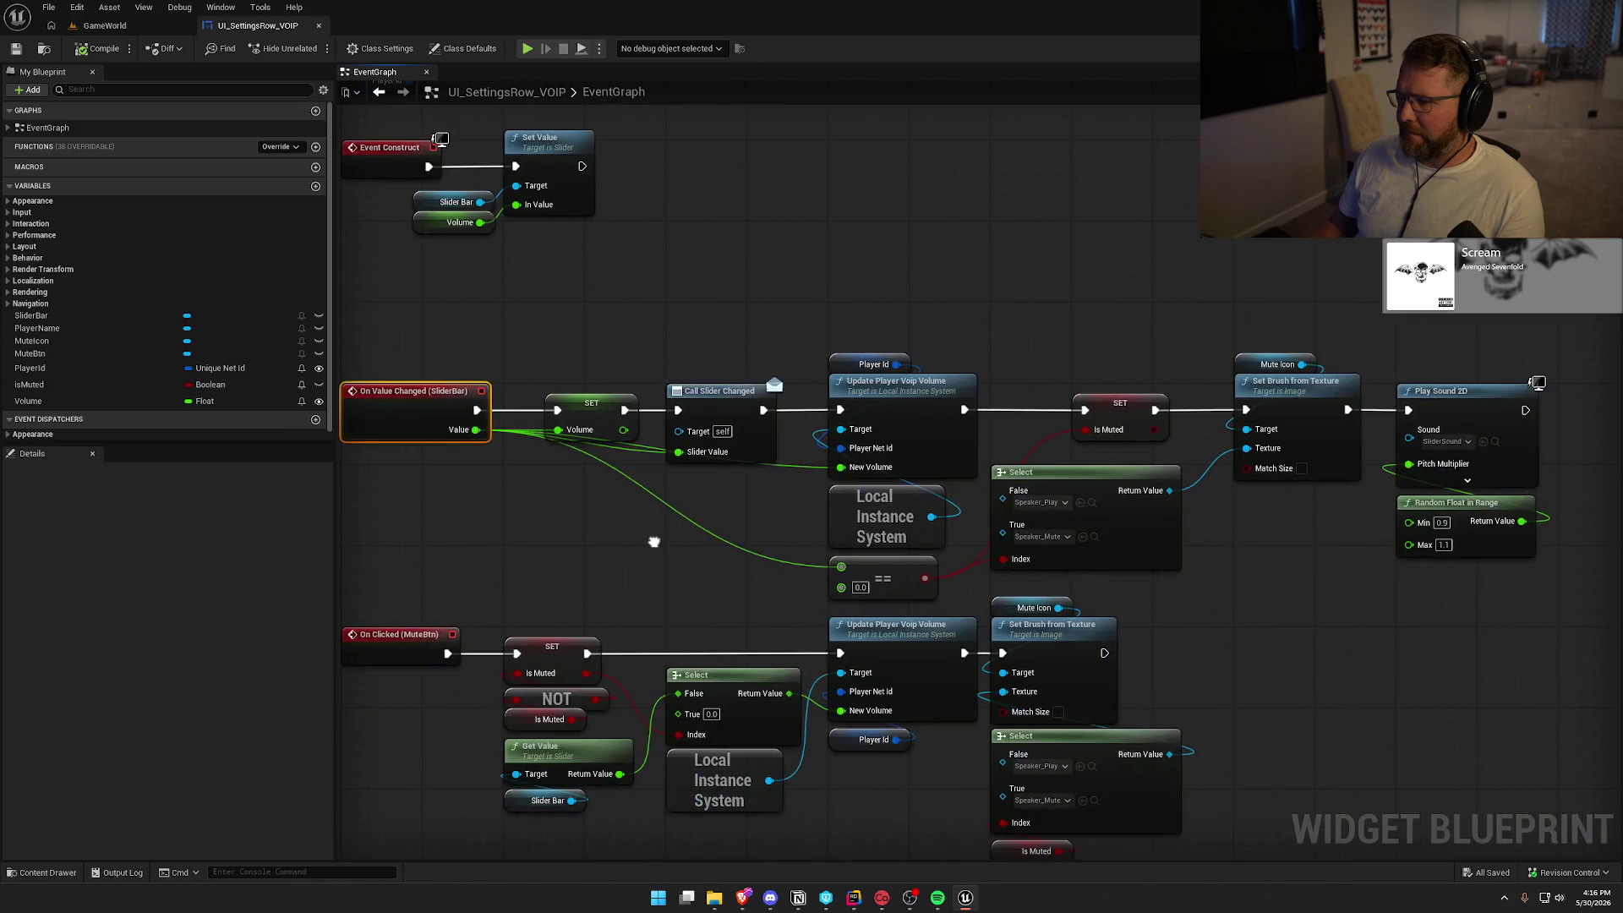
left_click(104, 26)
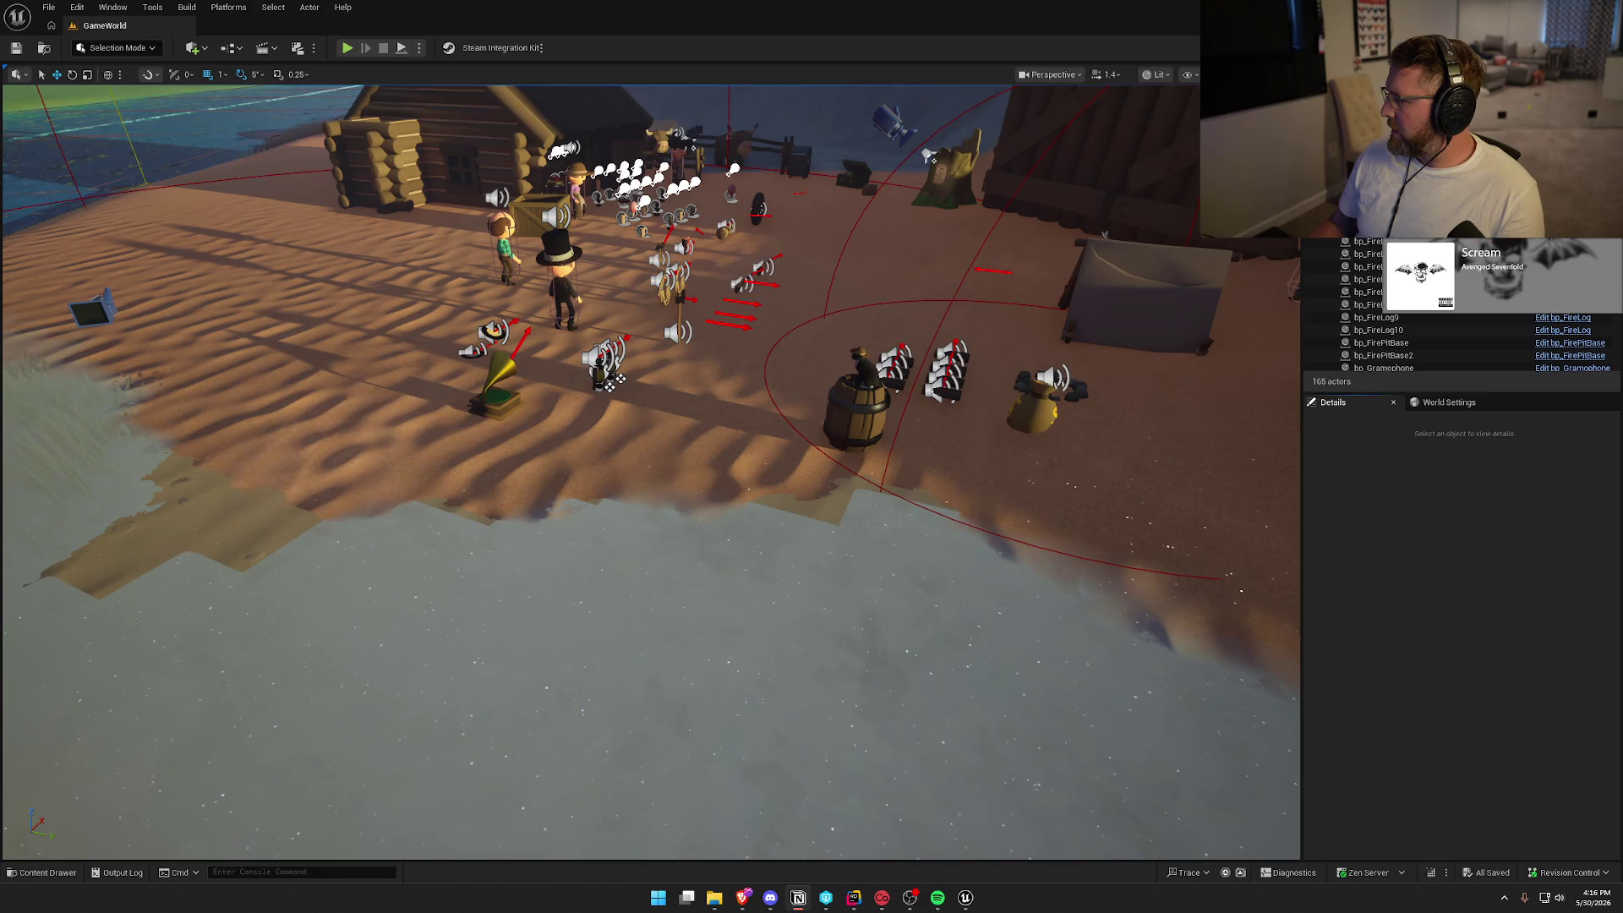
Open Voice_Atten from the Sounds > Attenuation folder in the Content Drawer.
key("ctrl+space")
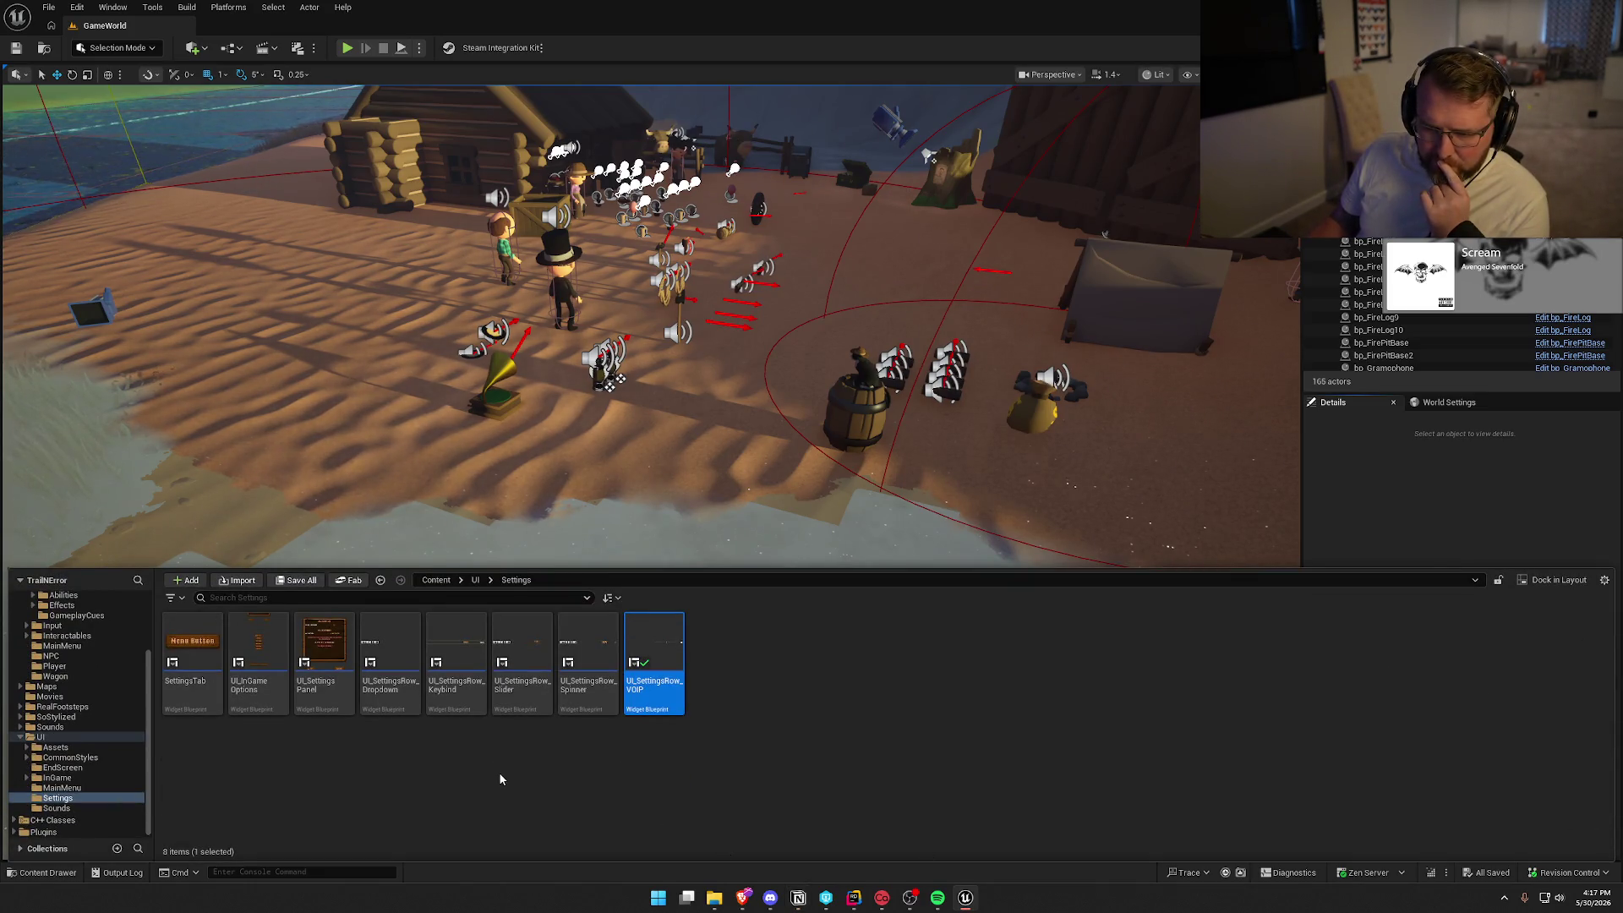
left_click(65, 727)
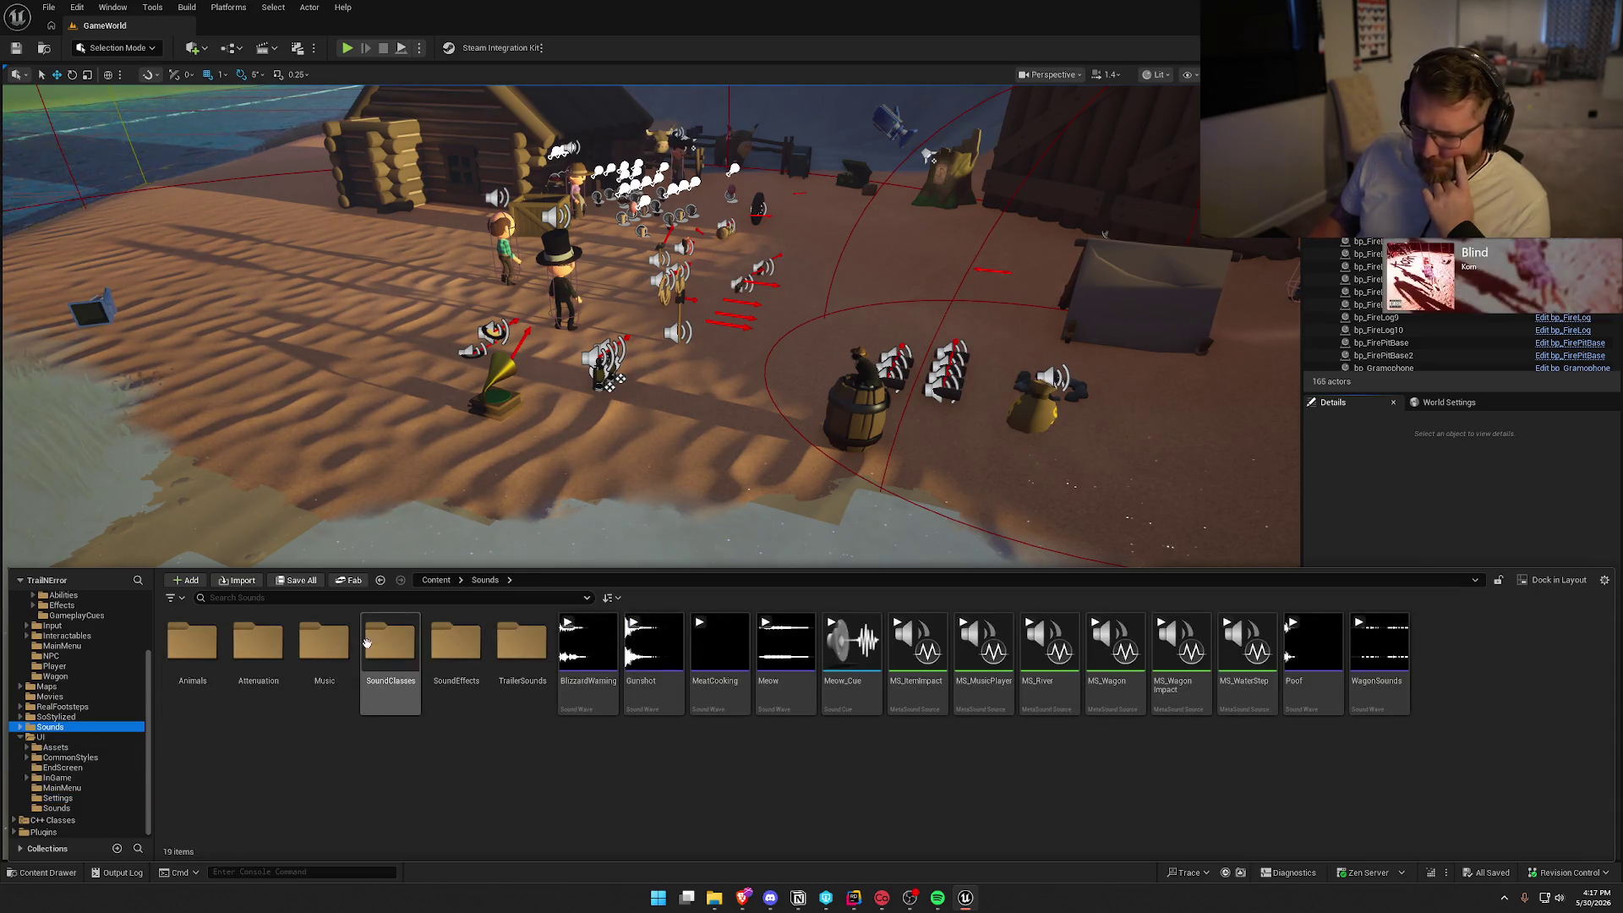
double_click(258, 643)
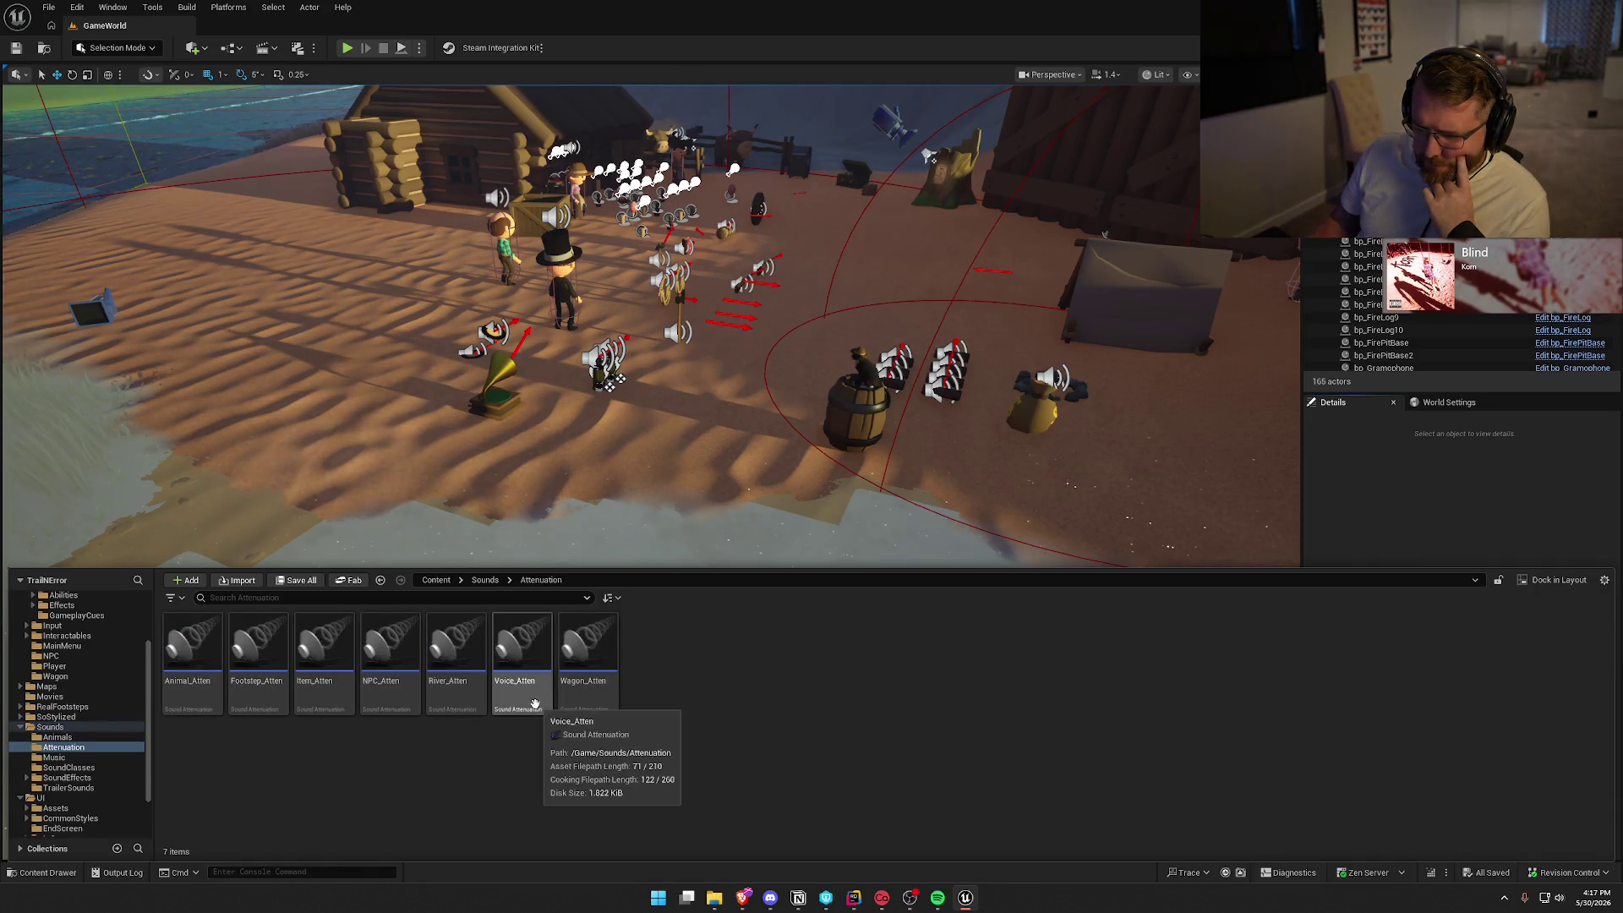
double_click(521, 647)
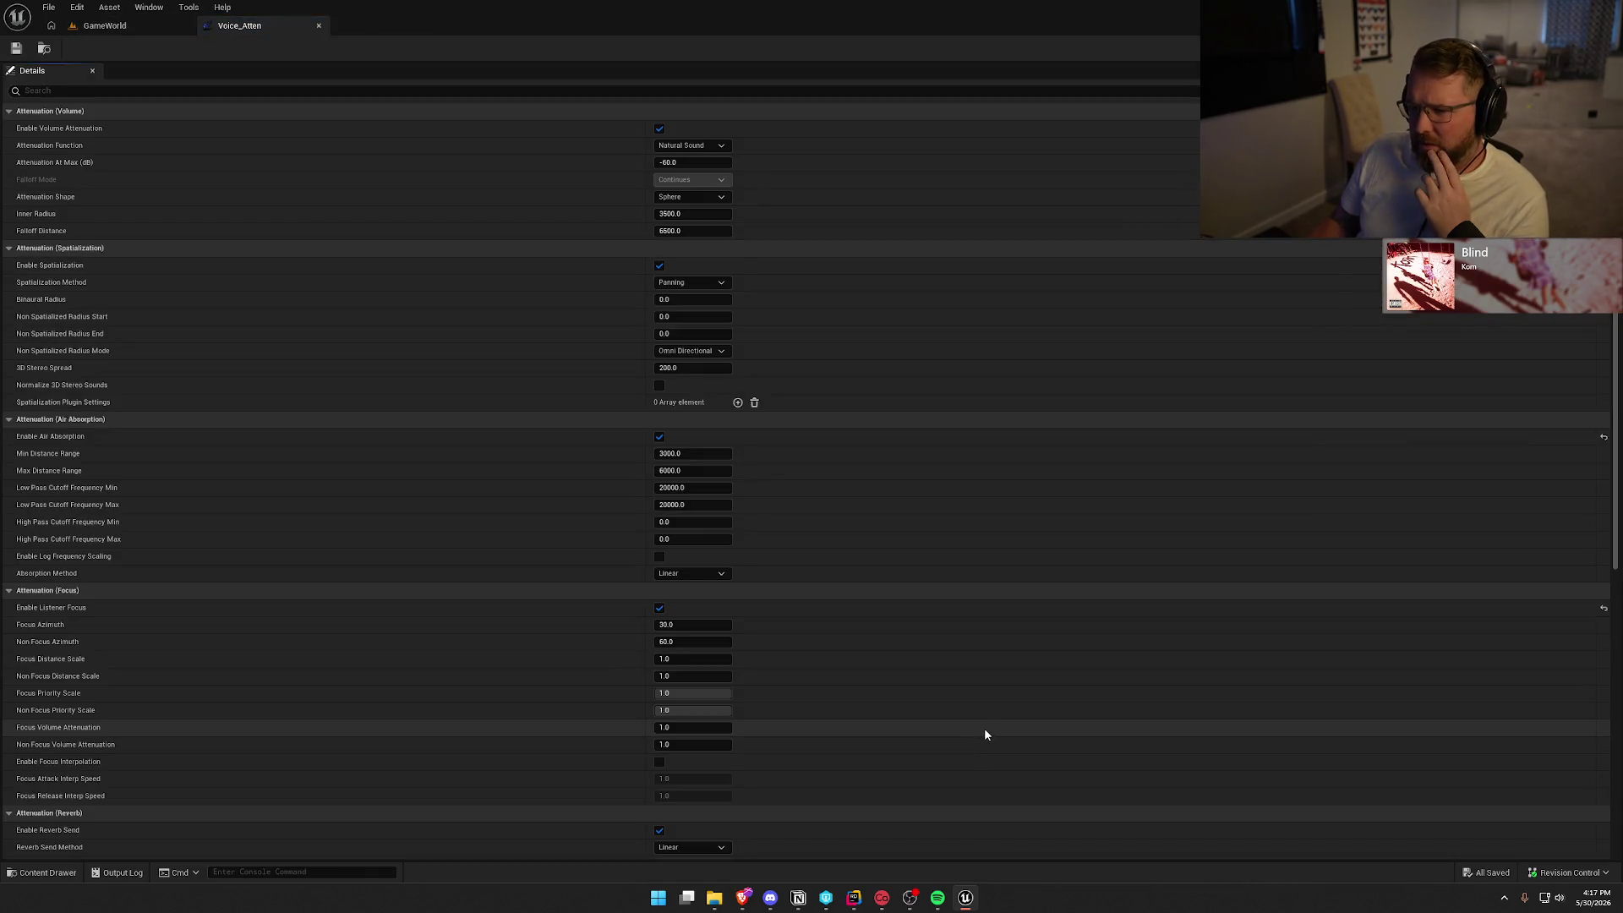
Set Voice_Atten's inner radius to 1500 and falloff distance to 4000.
left_click(694, 216)
type("15")
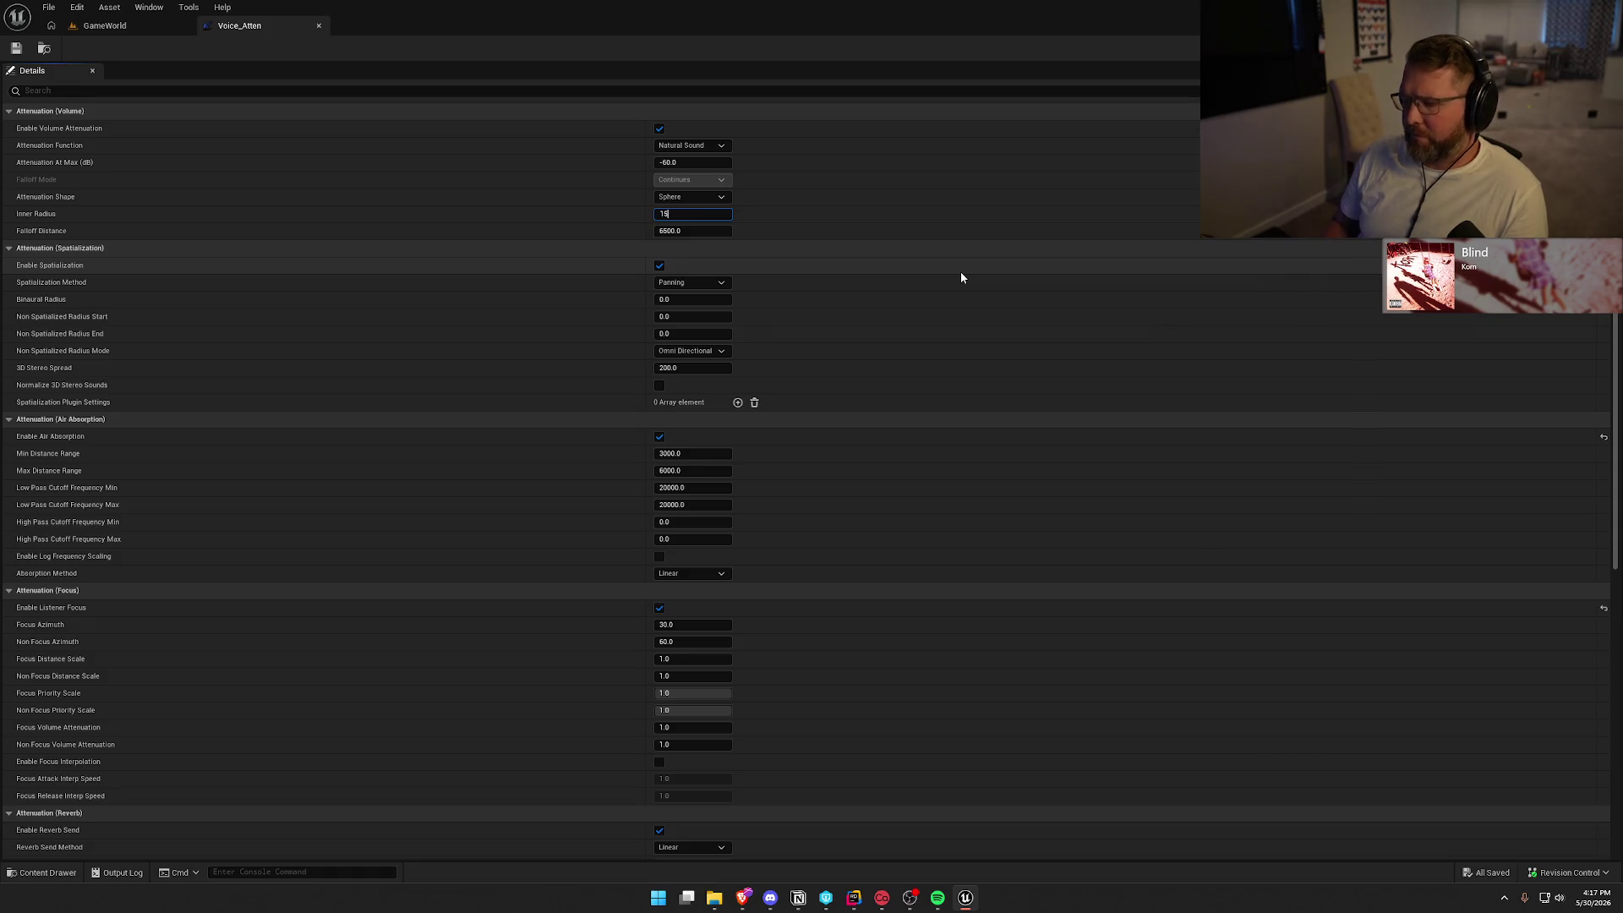
key("Tab")
type("4000")
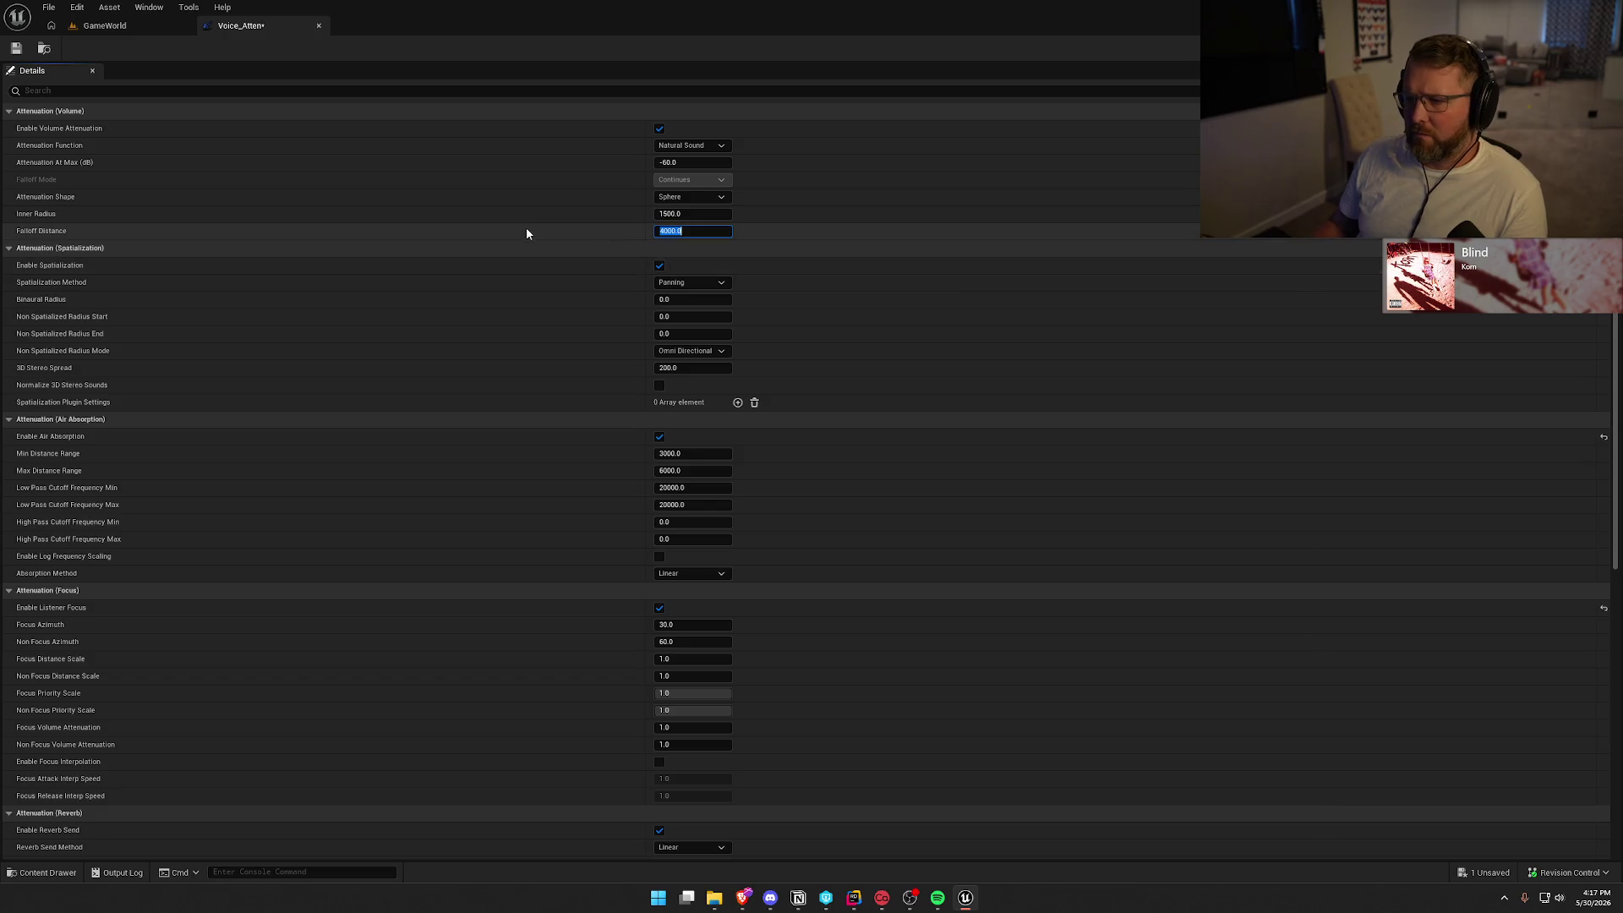
key("Return")
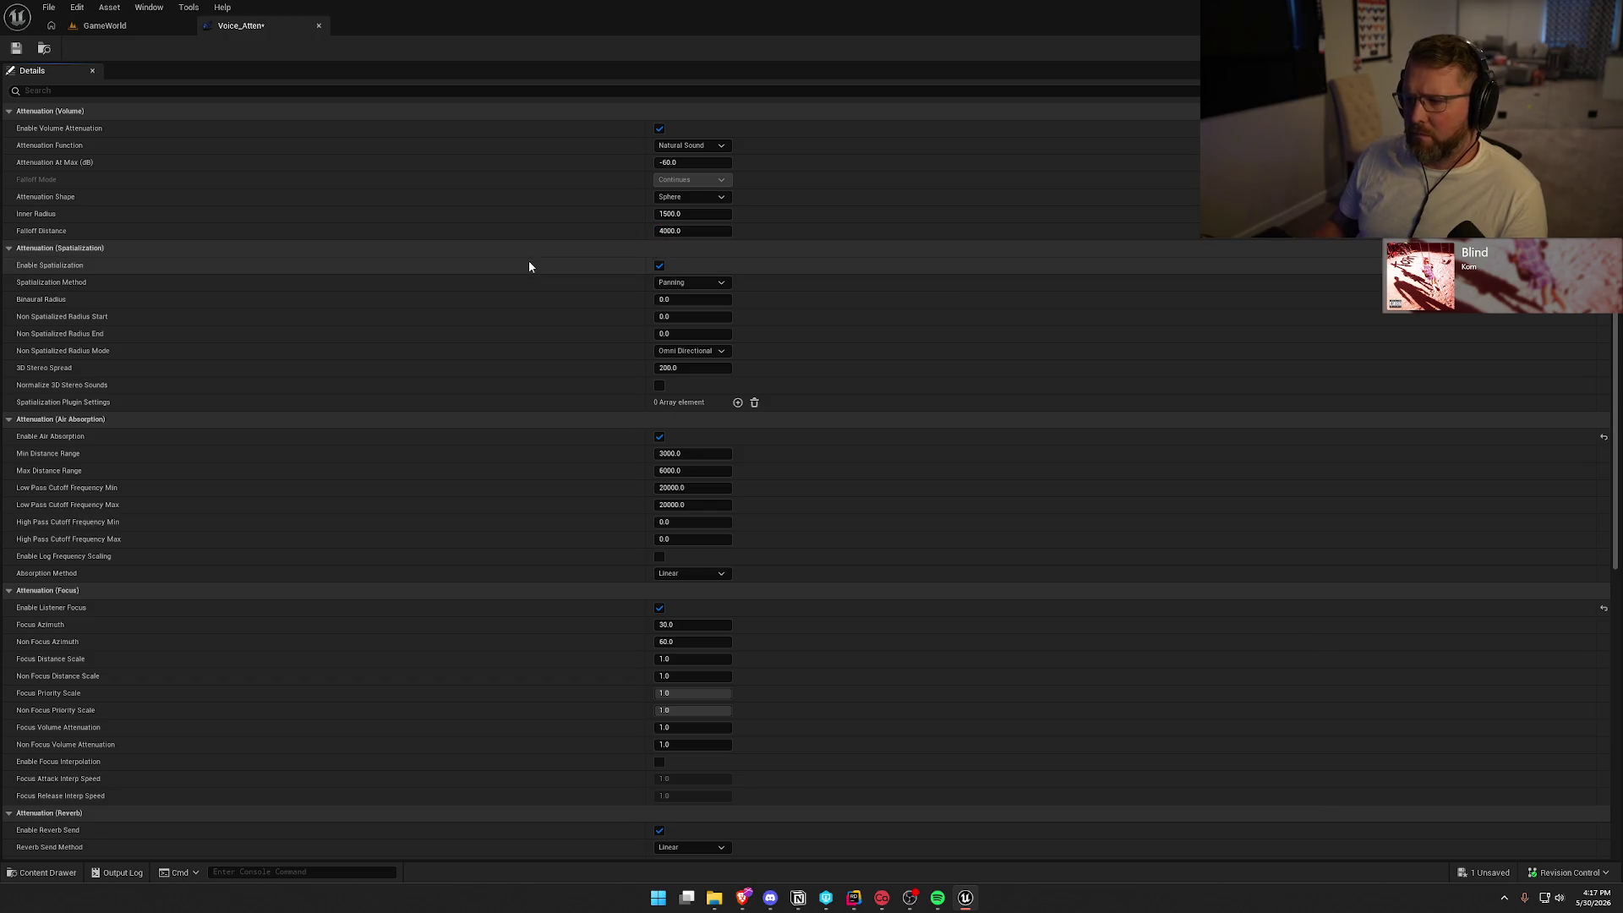
Check out and save Voice_Atten, close its editor, and bring up its asset actions.
key("ctrl+s")
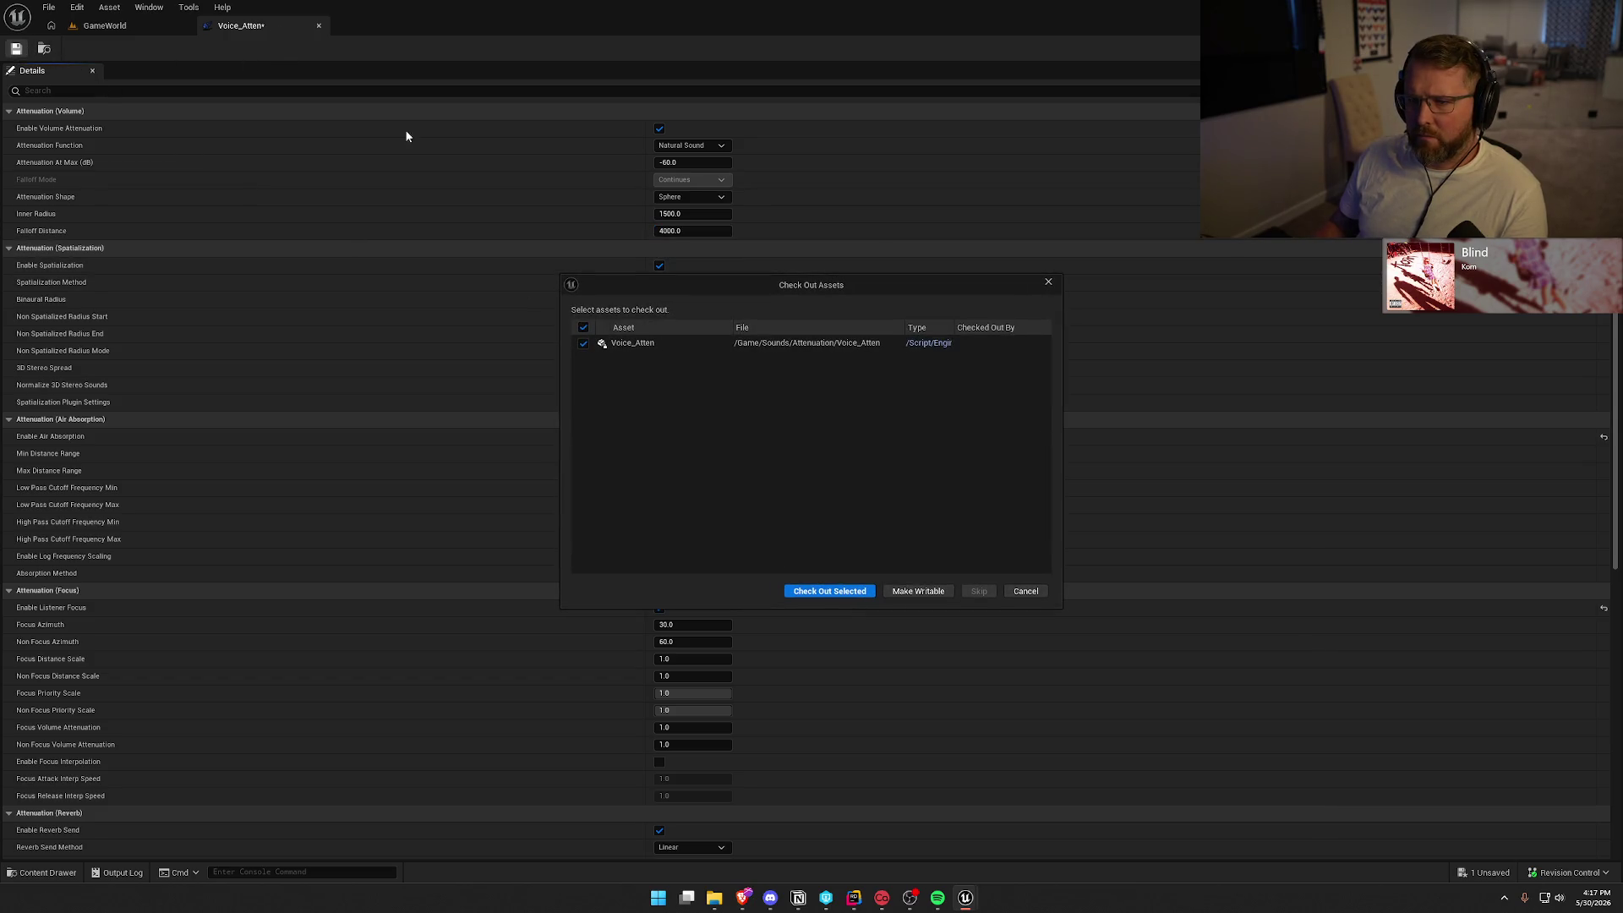
left_click(832, 599)
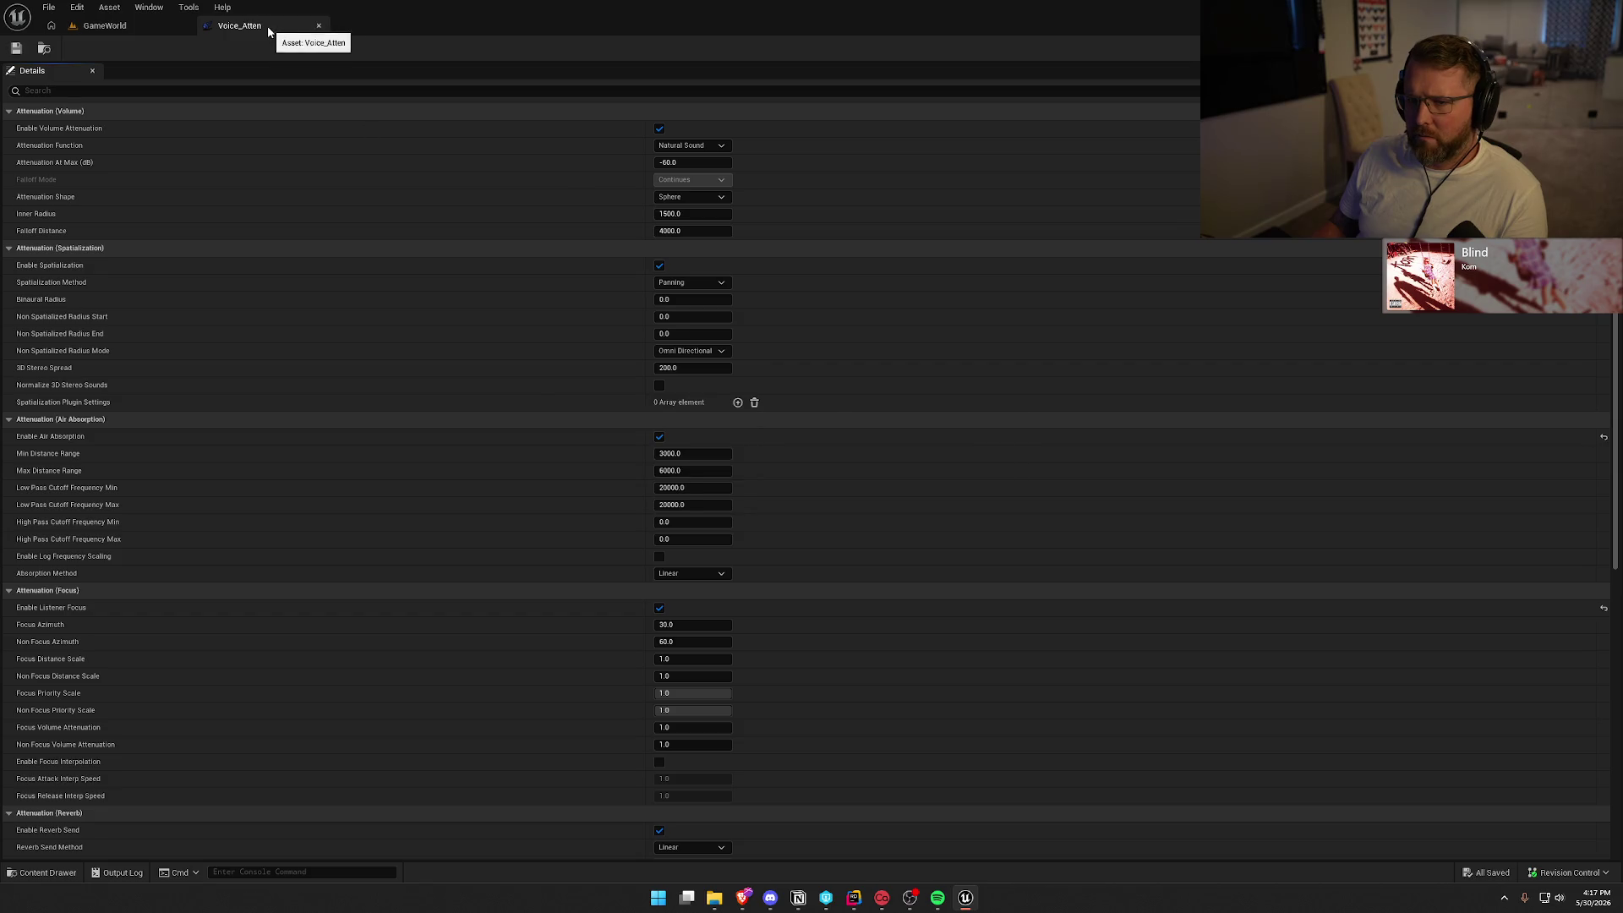
left_click(319, 25)
right_click(523, 653)
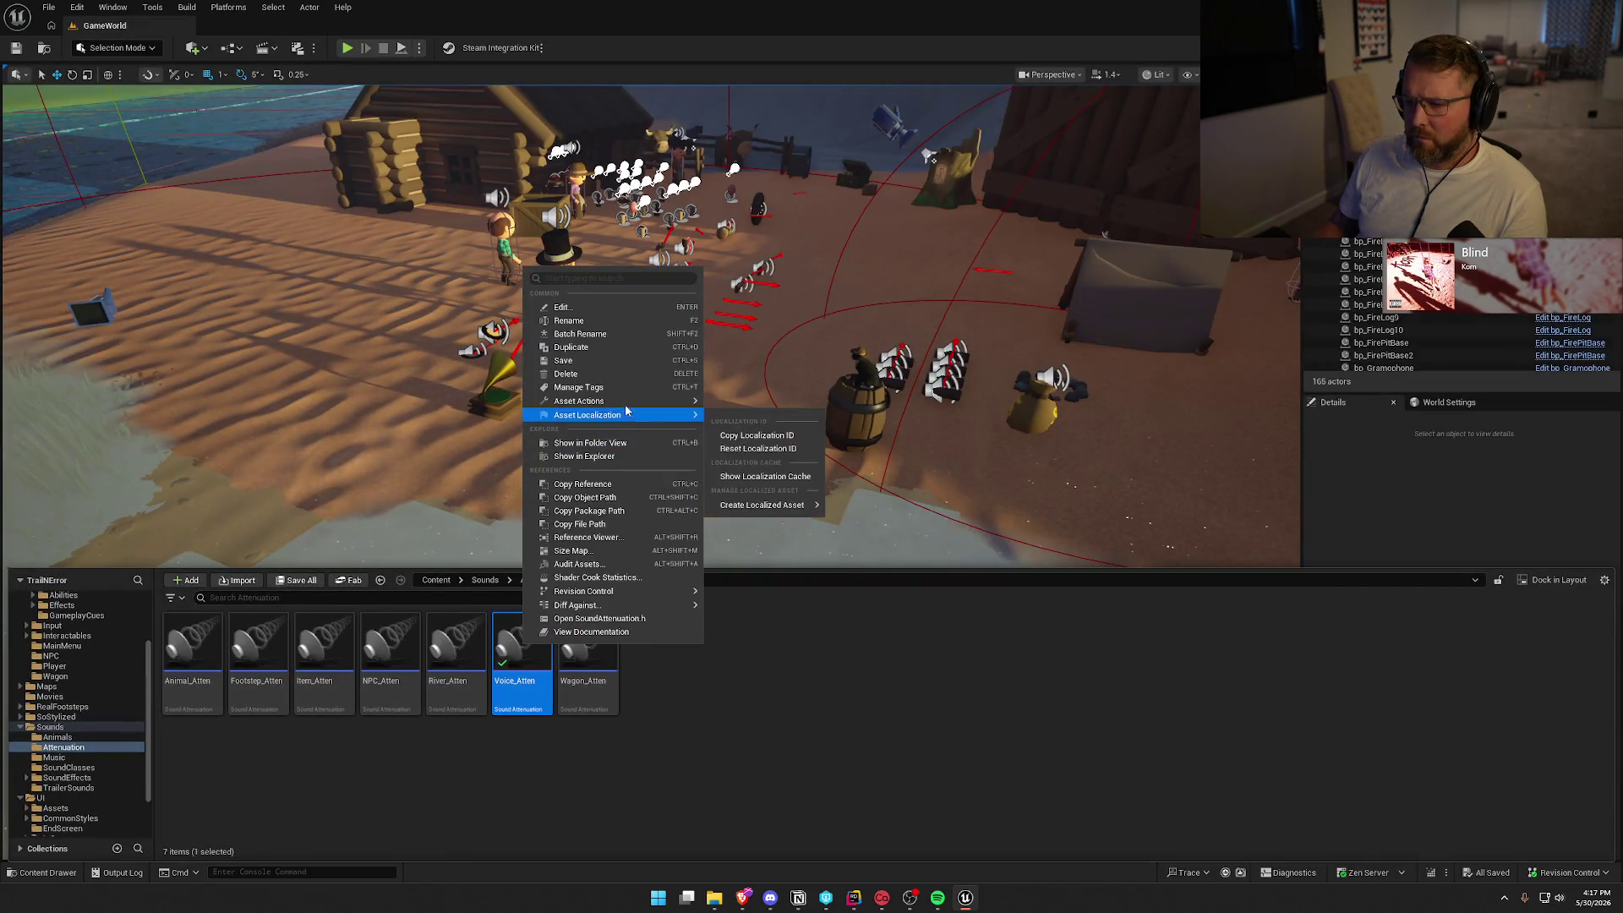
left_click(663, 537)
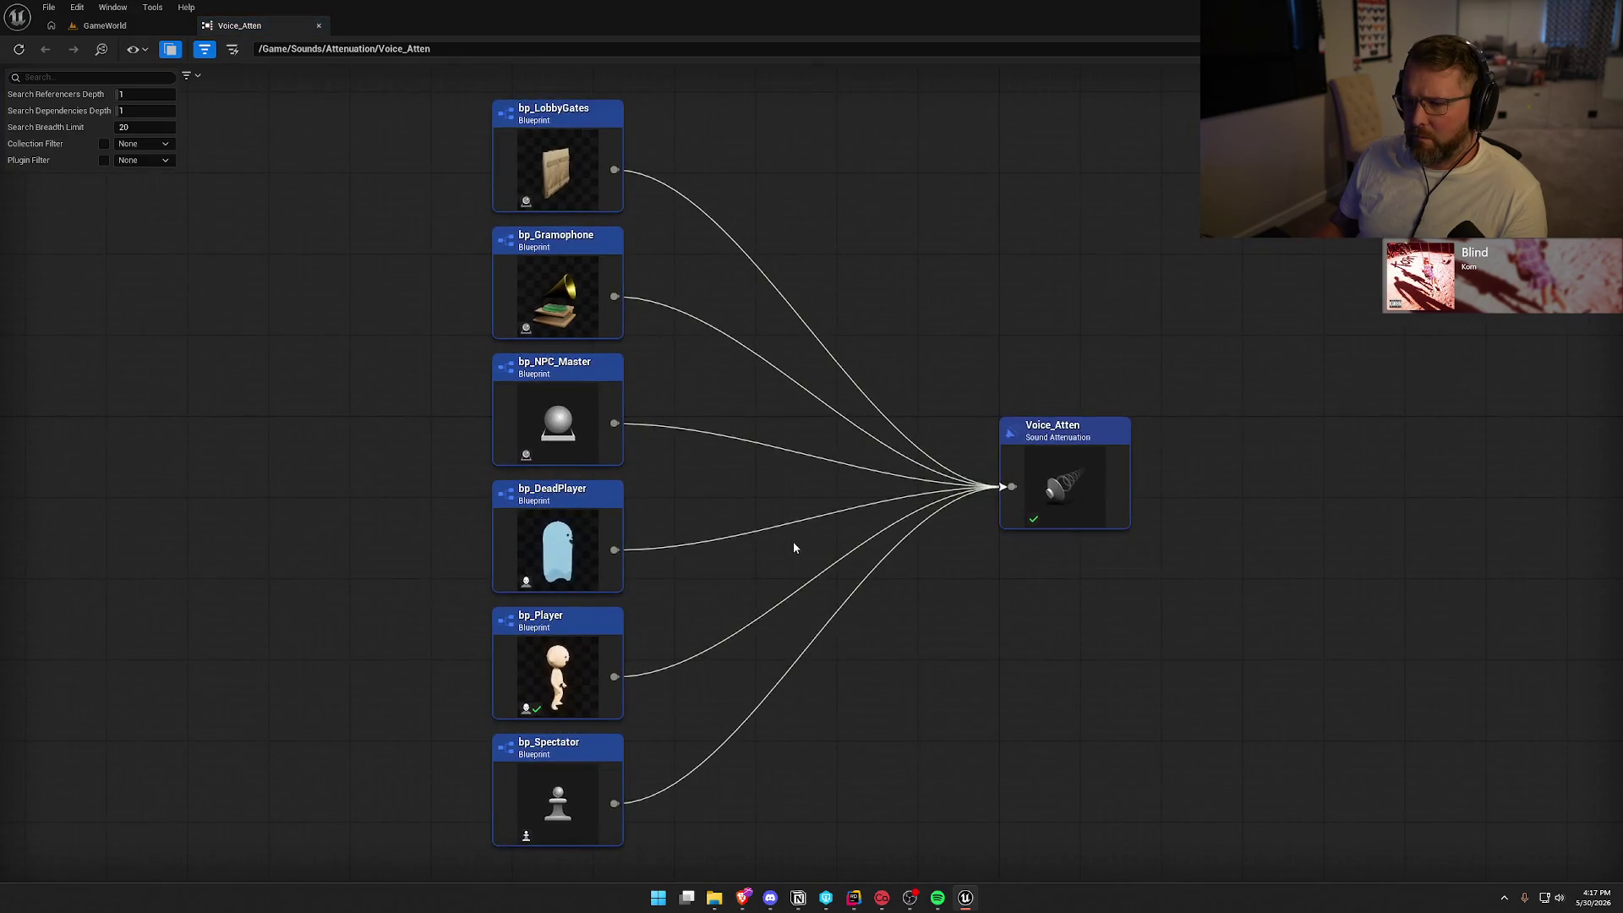
left_click_drag(782, 411, 818, 396)
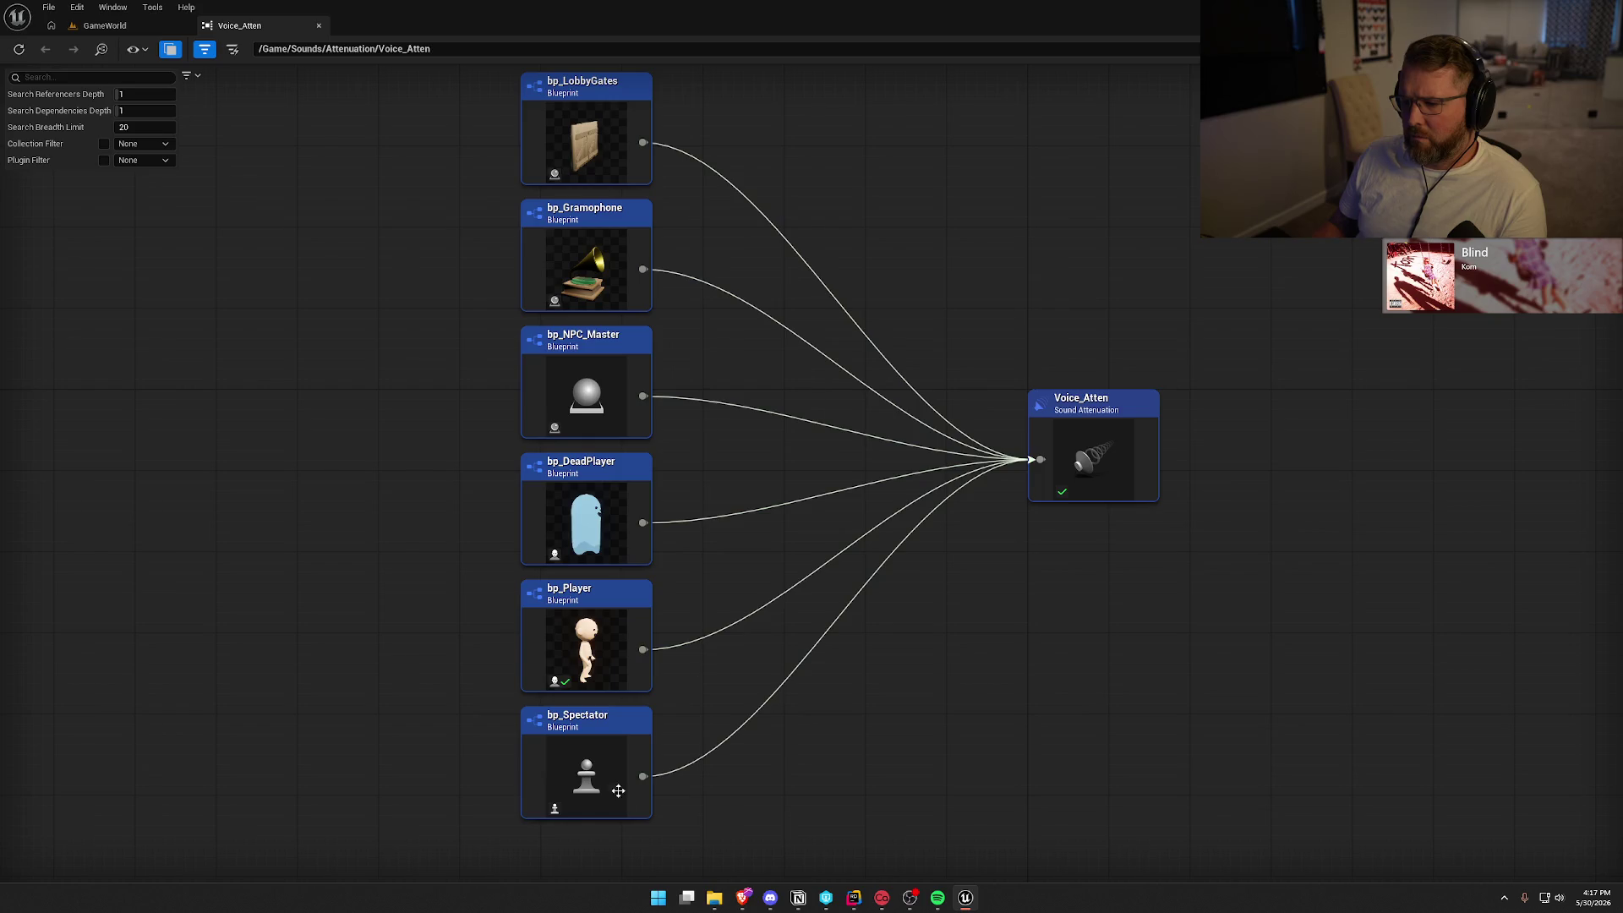
left_click(318, 25)
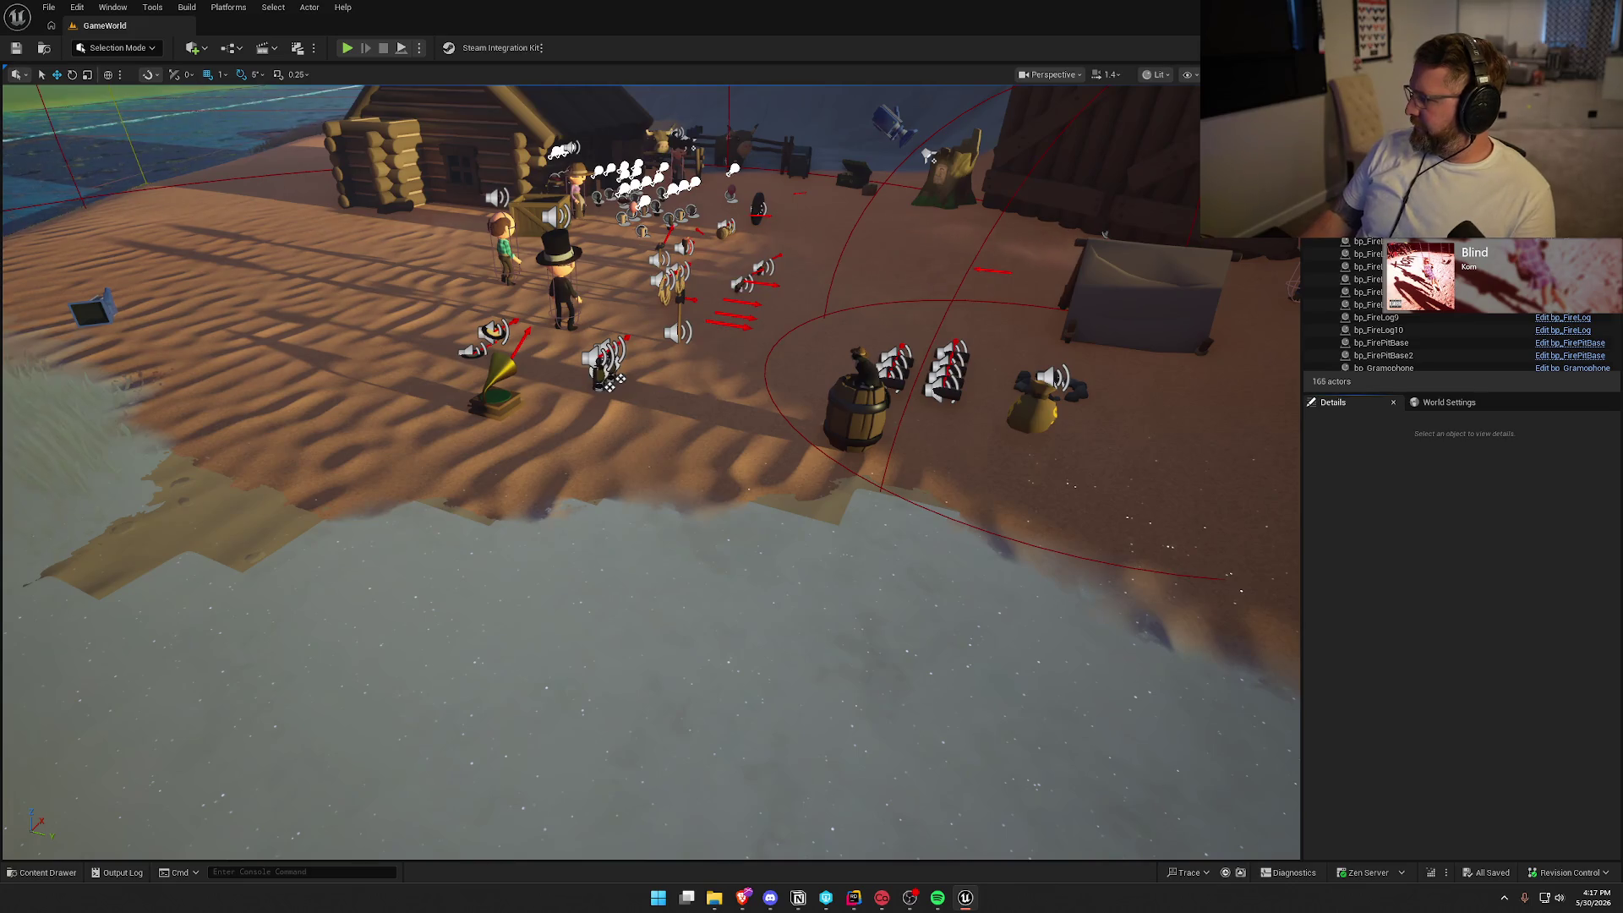
key("alt+Tab")
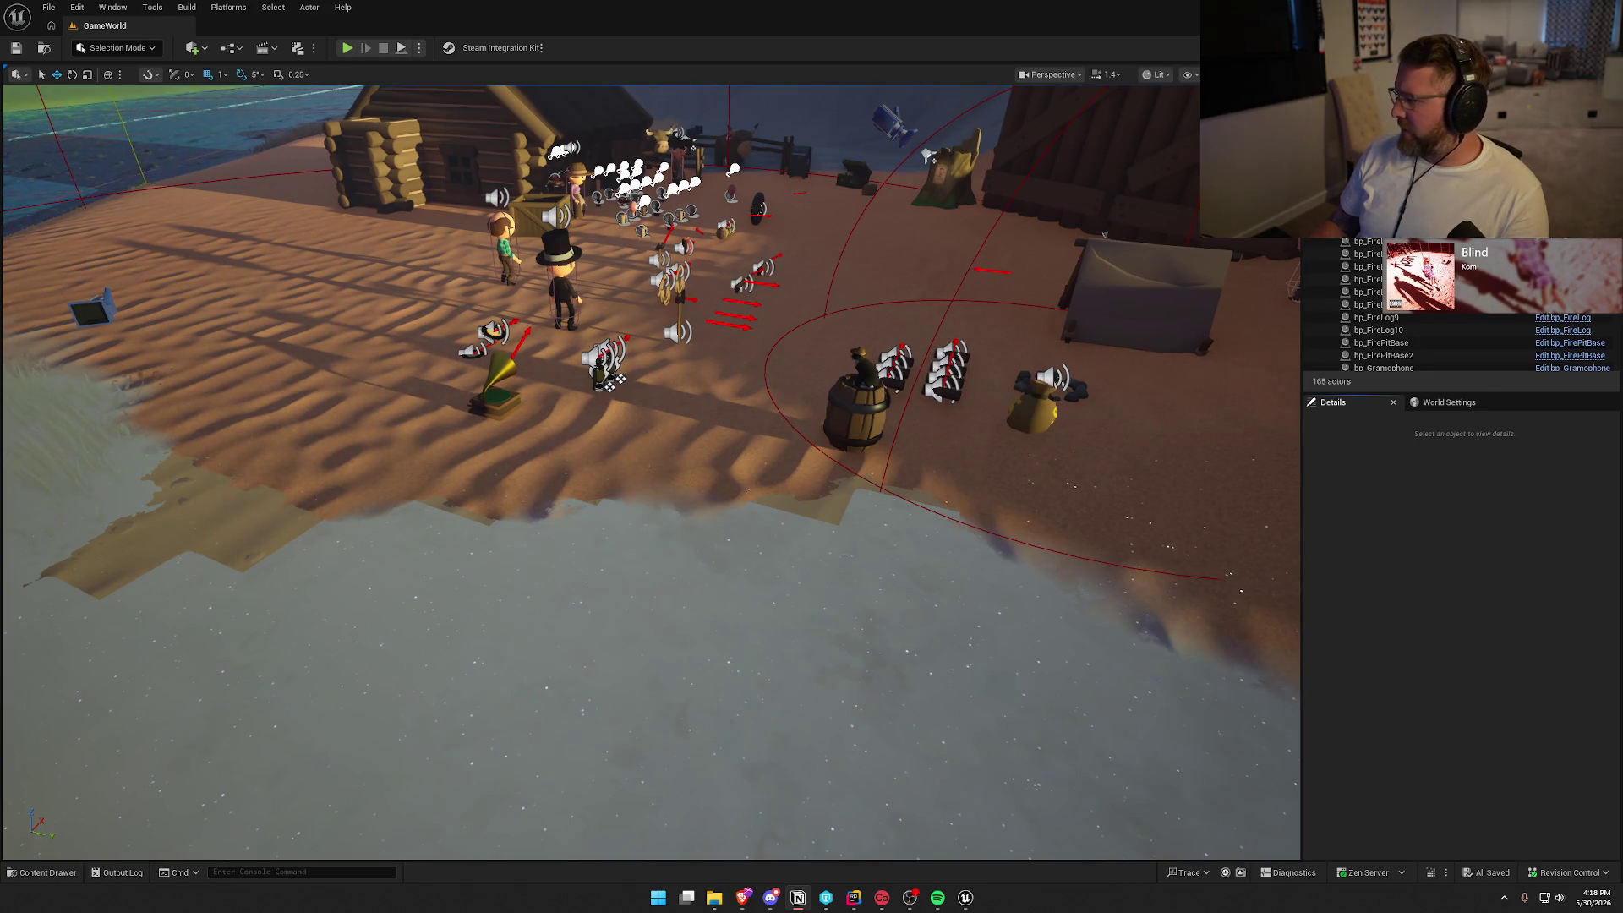
left_click(1439, 605)
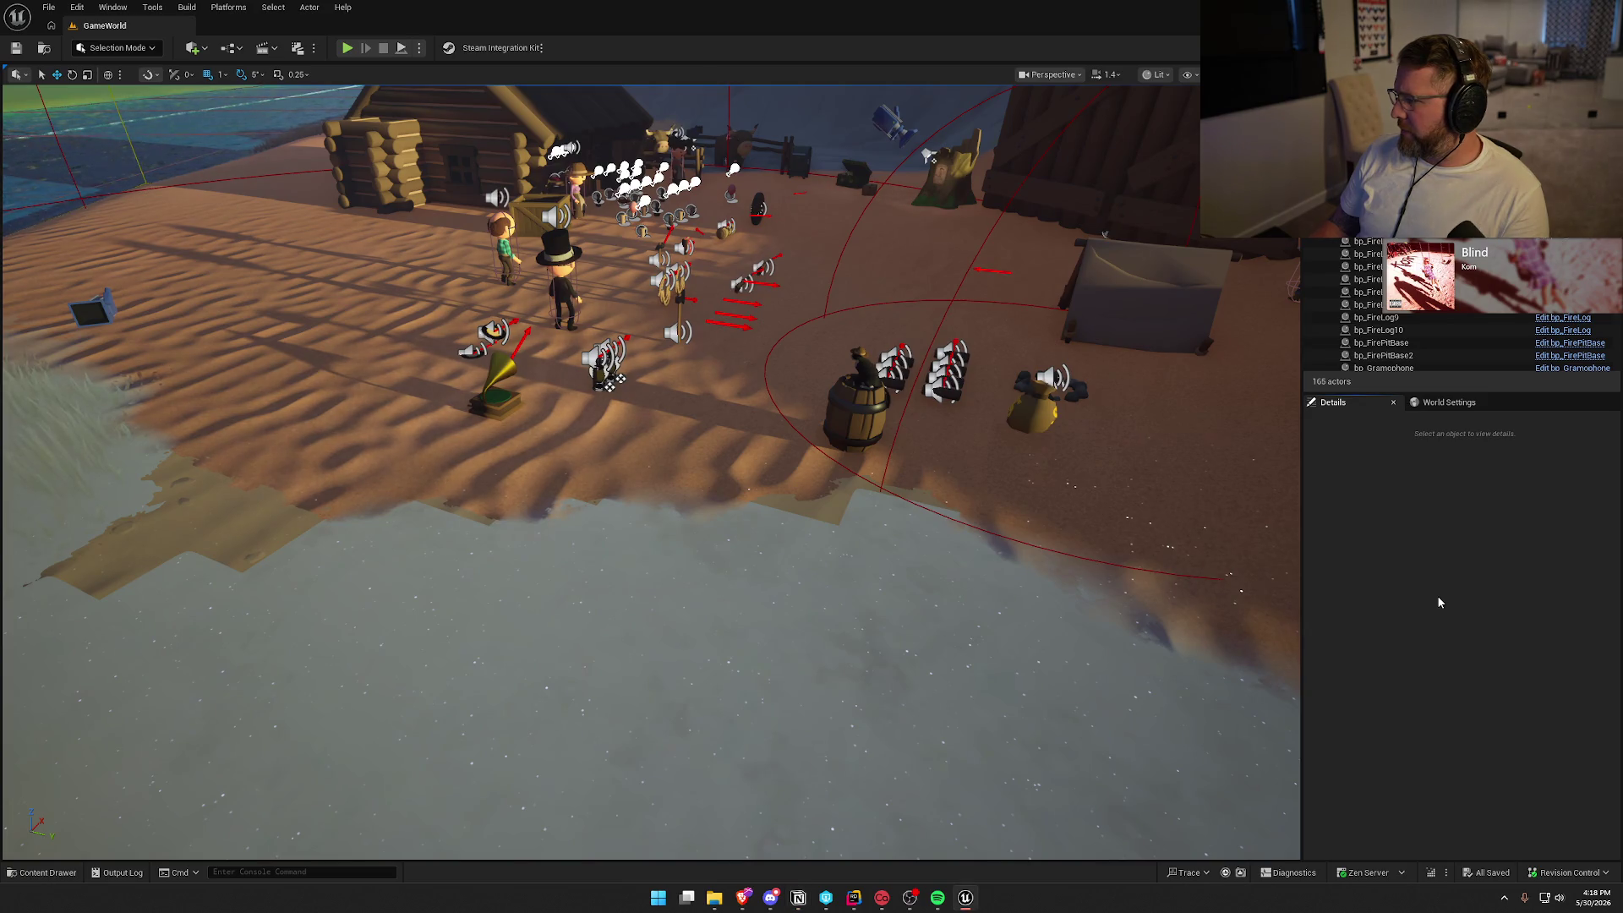